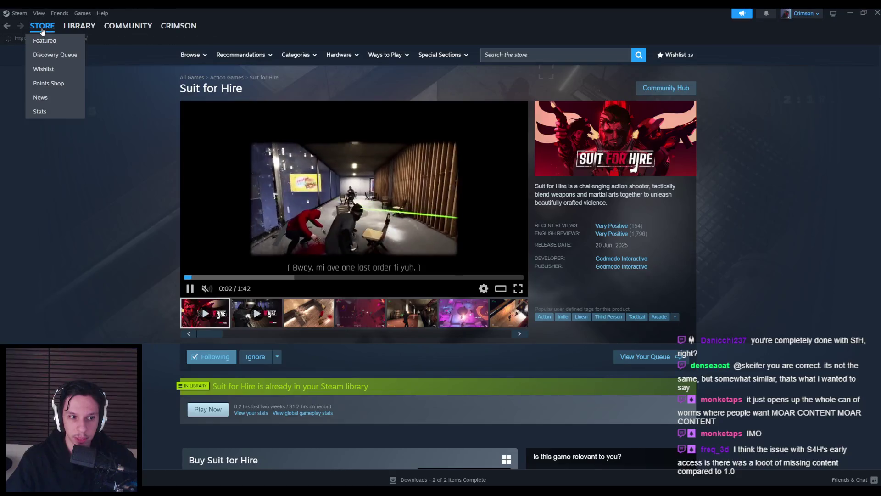
Step: Dismiss the Steam store page to reveal the Unreal editor's GameWorldLevel train cab
{"action": "left_click", "coordinate": [869, 11]}
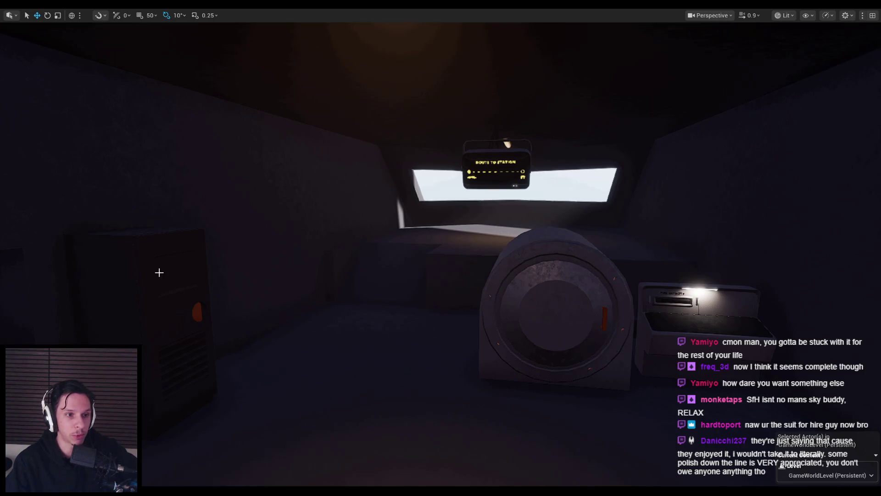
{"action": "scroll", "coordinate": [157, 272], "scroll_direction": "up", "scroll_amount": 2}
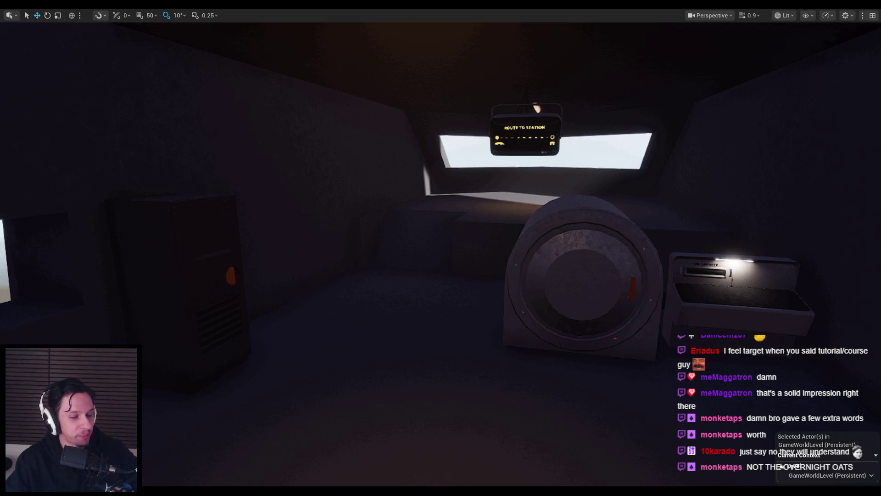
{"action": "left_click_drag", "start_coordinate": [315, 285], "coordinate": [315, 252]}
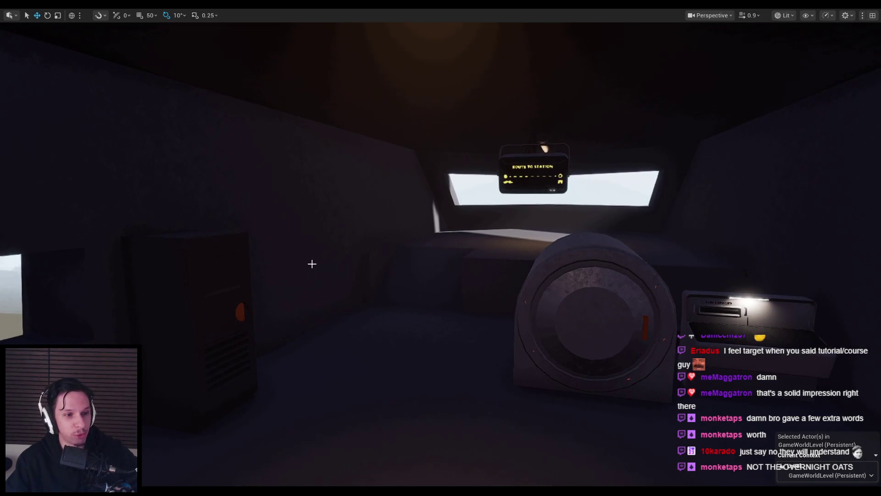
{"action": "mouse_move", "coordinate": [390, 288]}
{"action": "left_mouse_down"}
{"action": "mouse_move", "coordinate": [415, 291]}
{"action": "mouse_move", "coordinate": [432, 328]}
{"action": "left_mouse_up"}
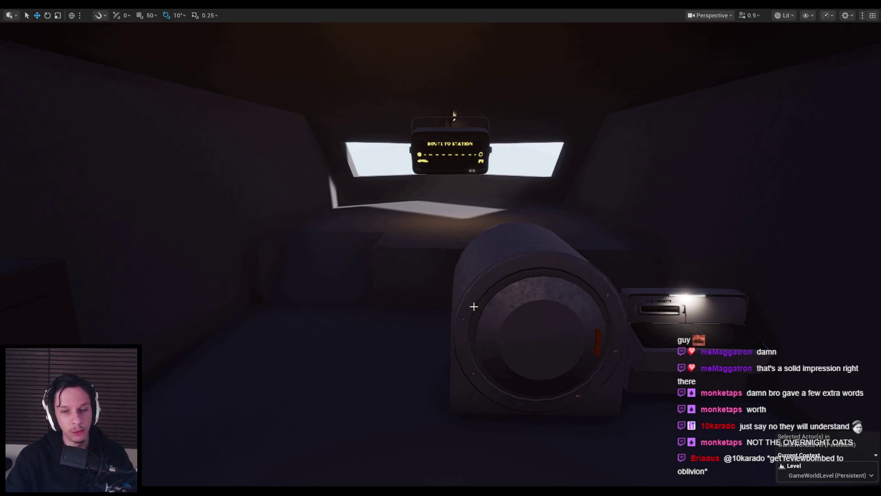
Step: Start a play session and carry a cube from the closet onto the dashboard
{"action": "key", "text": "w"}
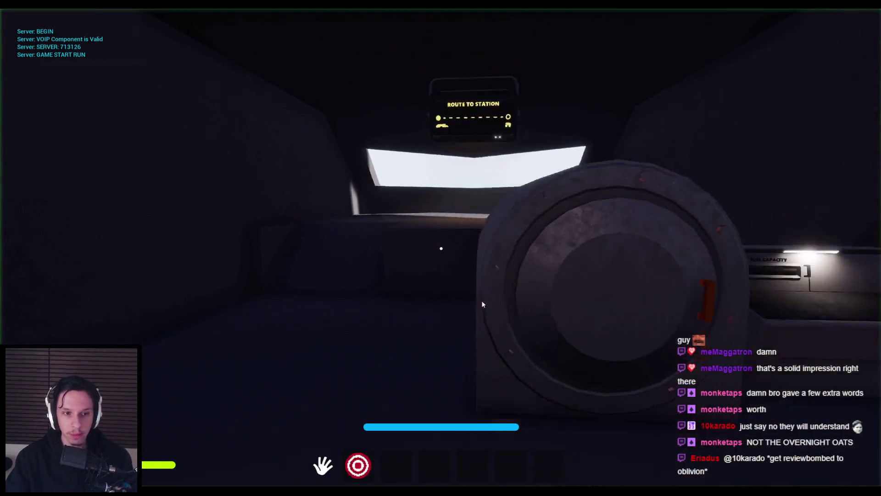
{"action": "left_click", "coordinate": [464, 242]}
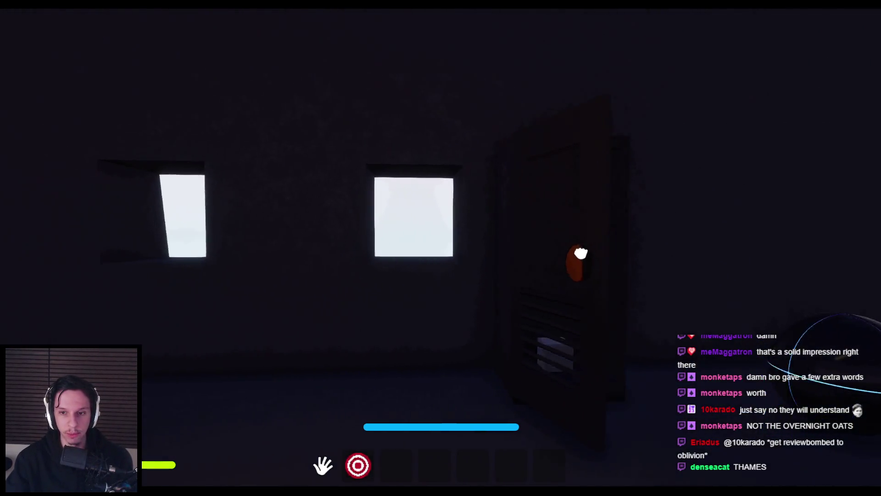
{"action": "key", "text": "w"}
{"action": "left_click", "coordinate": [441, 248]}
{"action": "key", "text": "s"}
{"action": "key", "text": "w"}
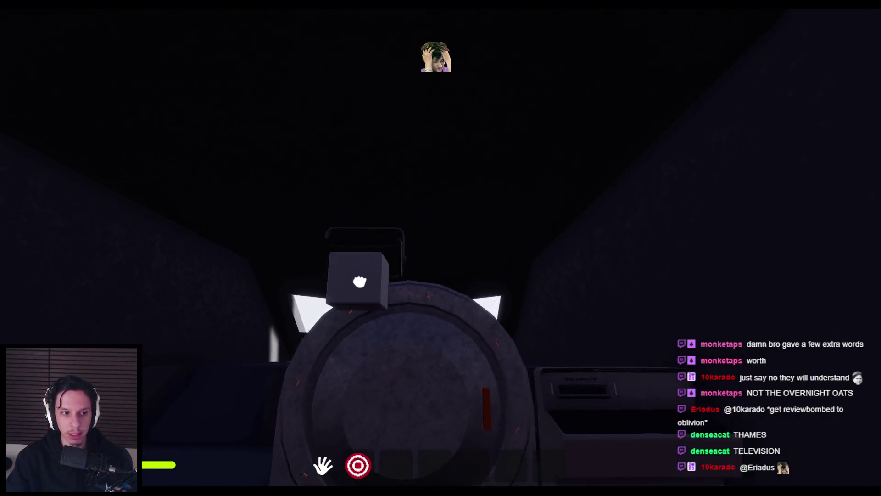
Step: Walk to the wall fuse box, end play, and show the Faults/Maintenance System card full screen
{"action": "key", "text": "s"}
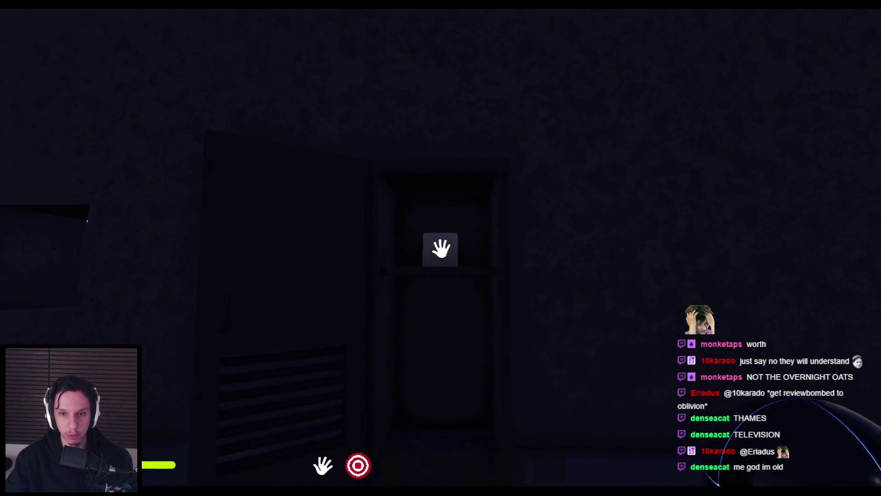
{"action": "key", "text": "w"}
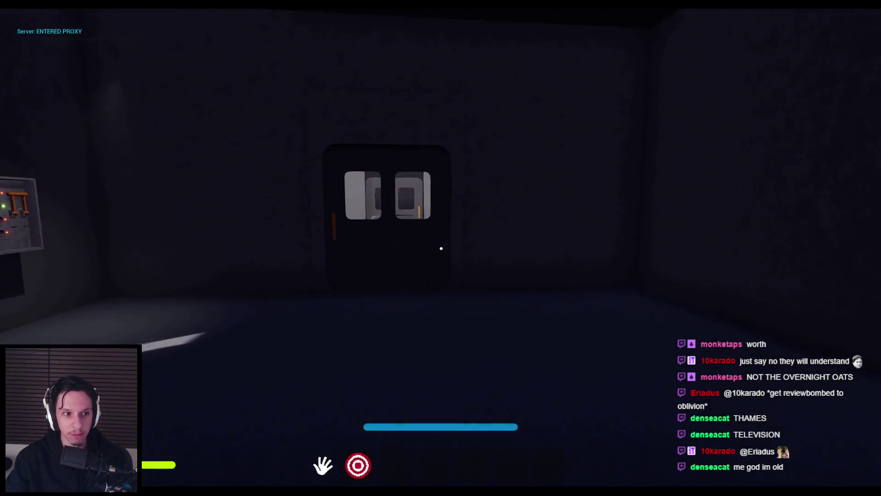
{"action": "key", "text": "w"}
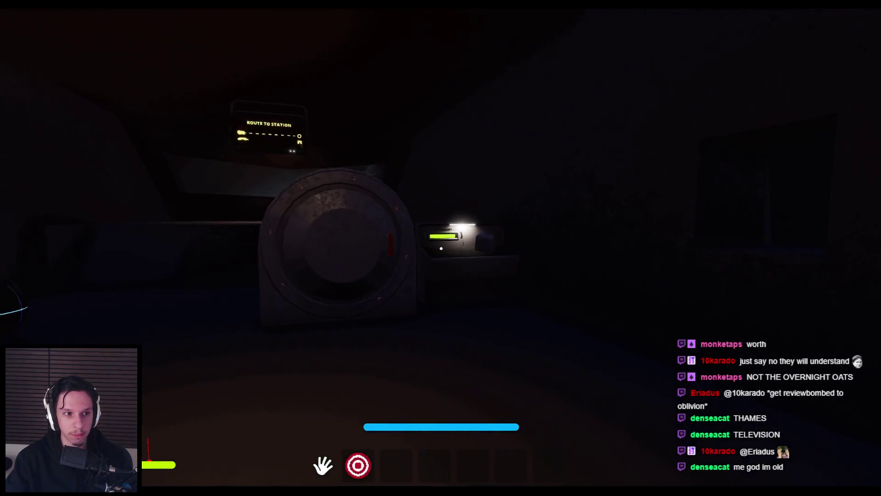
{"action": "key", "text": "Escape"}
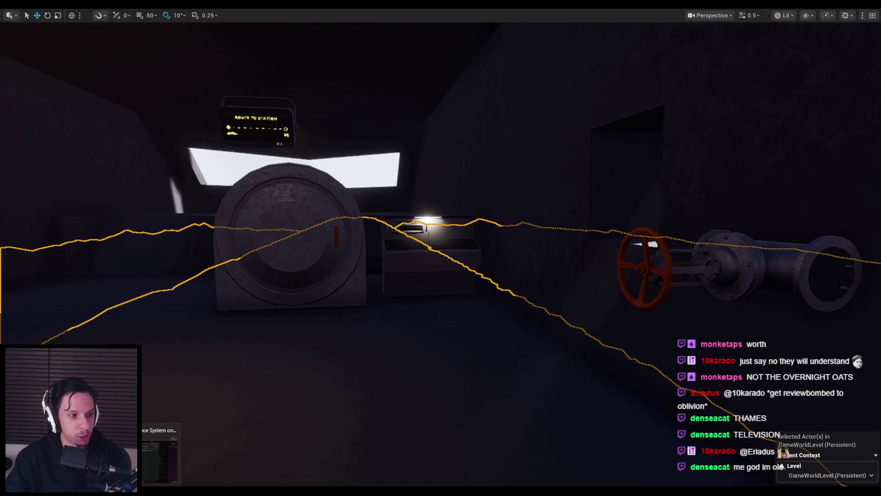
{"action": "key", "text": "alt+Tab"}
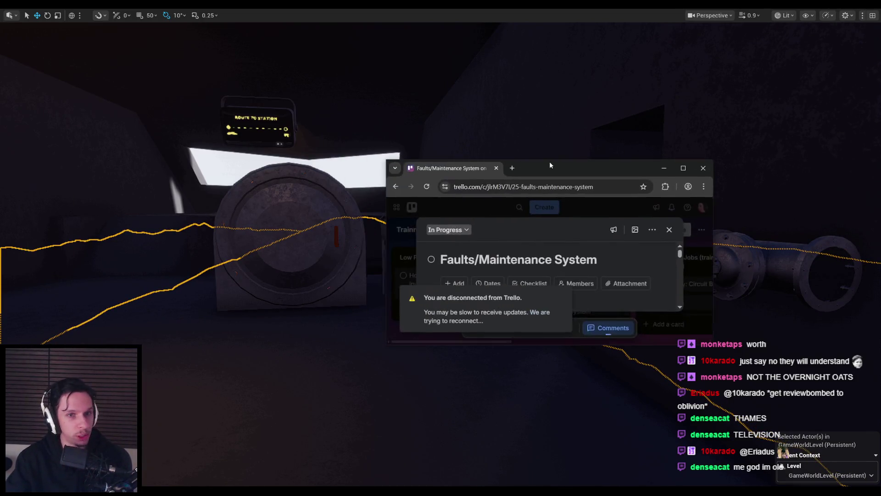
{"action": "double_click", "coordinate": [572, 172]}
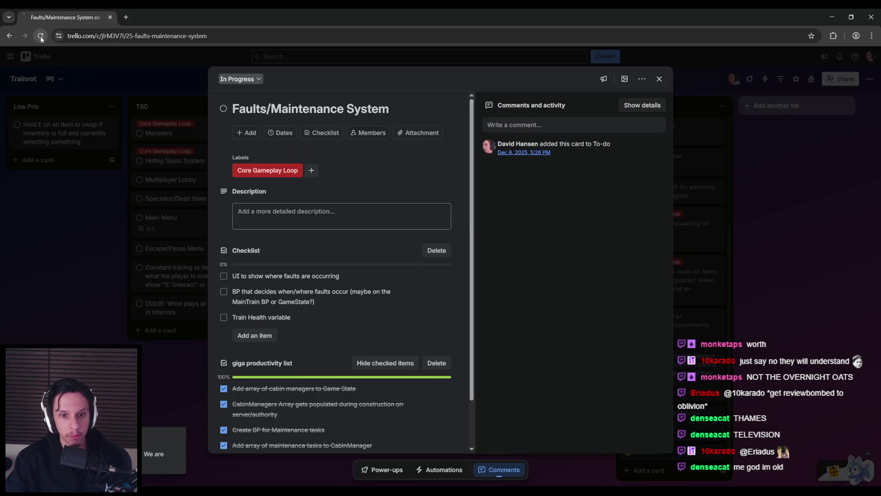
Step: Close the card and move the Create Base BP card from In Progress to Completed
{"action": "scroll", "coordinate": [258, 293], "scroll_direction": "down", "scroll_amount": 1}
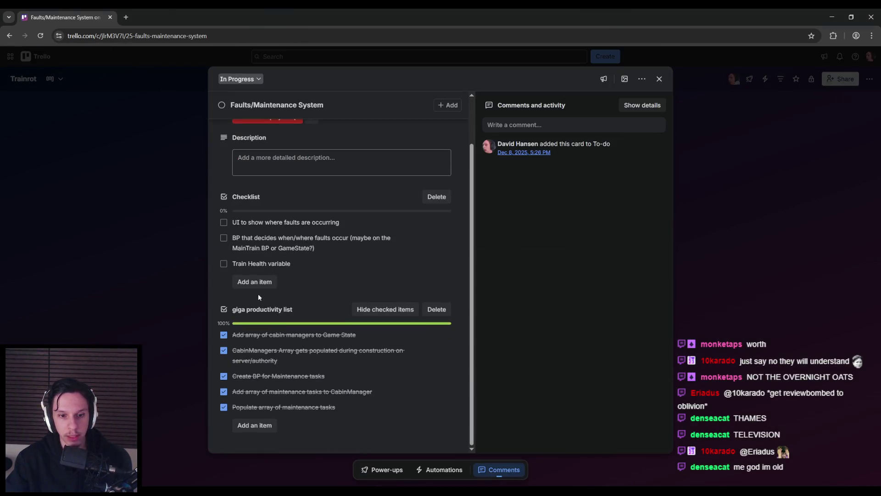
{"action": "left_click", "coordinate": [99, 338]}
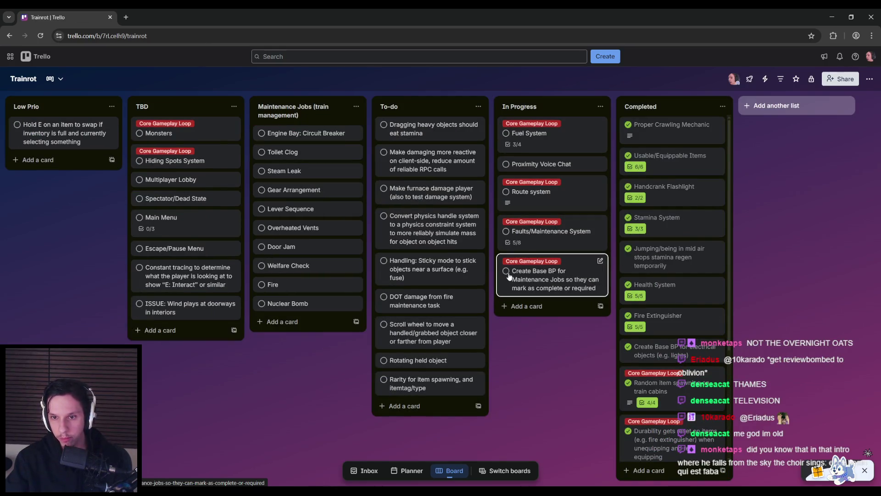
{"action": "left_click_drag", "start_coordinate": [548, 283], "coordinate": [650, 324]}
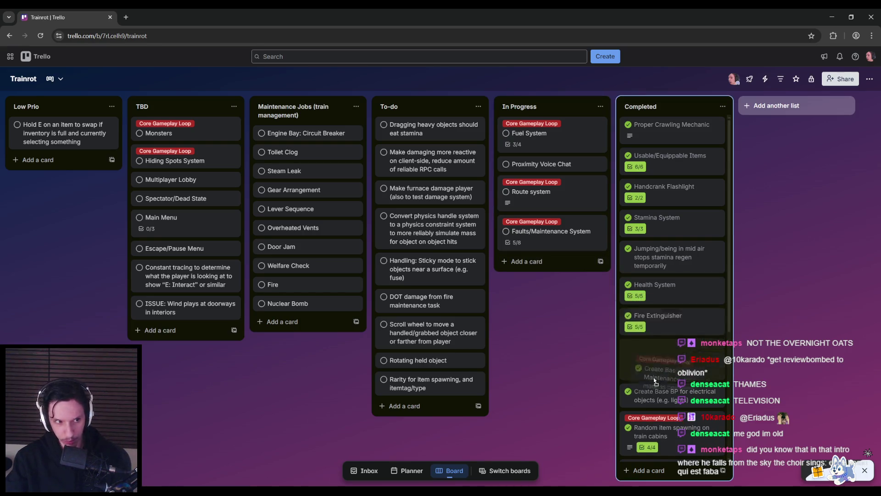
{"action": "left_click_drag", "start_coordinate": [655, 373], "coordinate": [663, 385]}
{"action": "scroll", "coordinate": [654, 370], "scroll_direction": "up", "scroll_amount": 2}
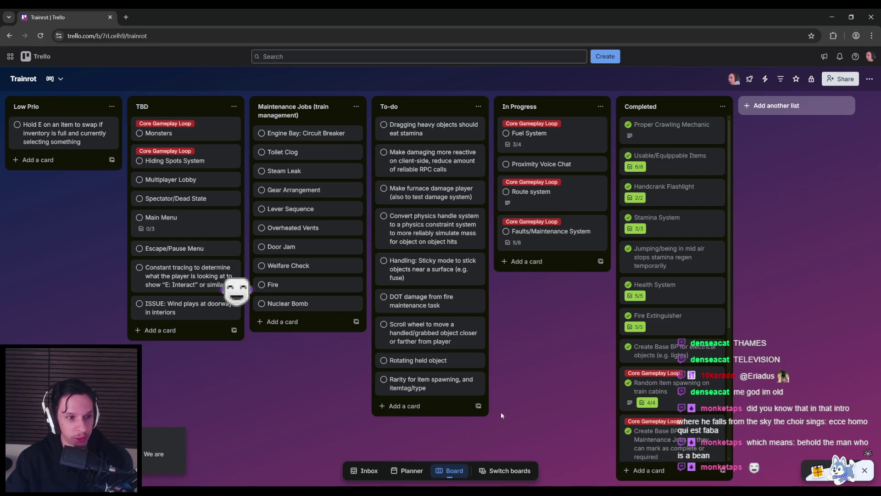
Step: Review the Faults/Maintenance System card at 5/8, then return to the Unreal editor
{"action": "left_click", "coordinate": [533, 237]}
{"action": "scroll", "coordinate": [275, 343], "scroll_direction": "down", "scroll_amount": 2}
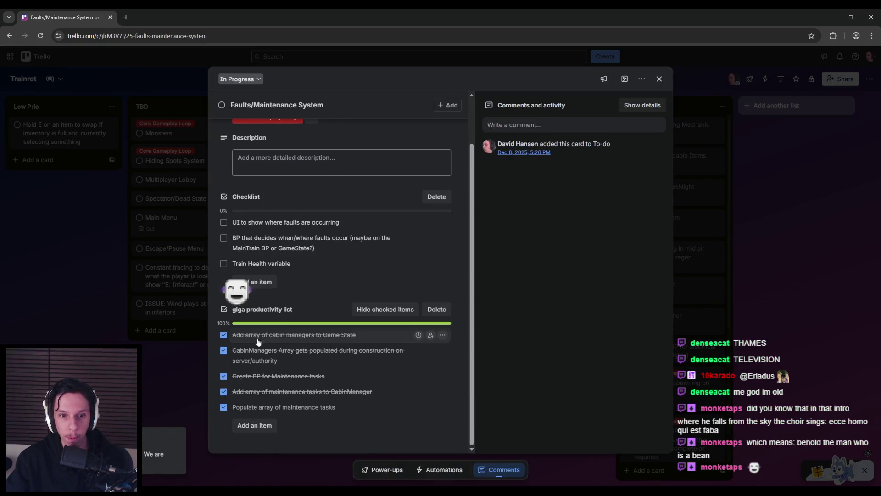
{"action": "left_click", "coordinate": [180, 349]}
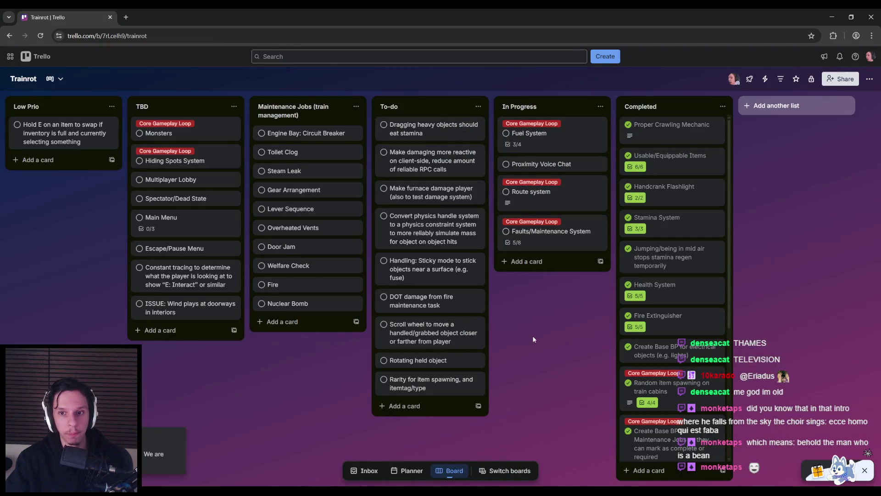
{"action": "mouse_move", "coordinate": [295, 483]}
{"action": "left_click", "coordinate": [312, 452]}
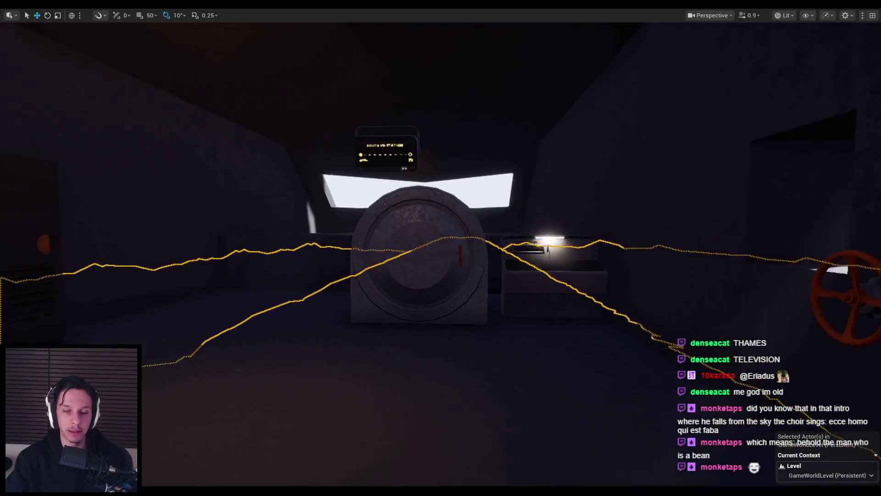
{"action": "mouse_move", "coordinate": [378, 300]}
{"action": "left_mouse_down"}
{"action": "mouse_move", "coordinate": [378, 257]}
{"action": "mouse_move", "coordinate": [423, 174]}
{"action": "mouse_move", "coordinate": [427, 235]}
{"action": "mouse_move", "coordinate": [395, 248]}
{"action": "mouse_move", "coordinate": [353, 248]}
{"action": "left_mouse_up"}
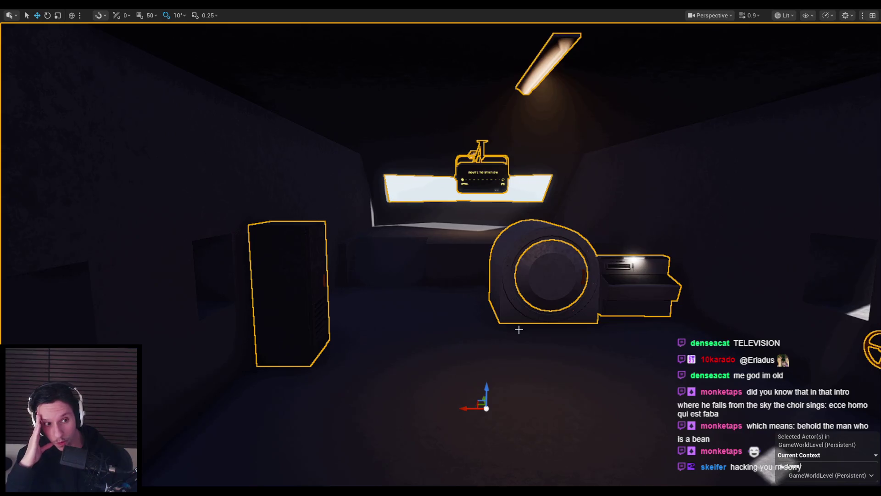
Step: Restart play, drop the held sphere by the fuse box, and try the flashlight
{"action": "key", "text": "alt+p"}
{"action": "key", "text": "w"}
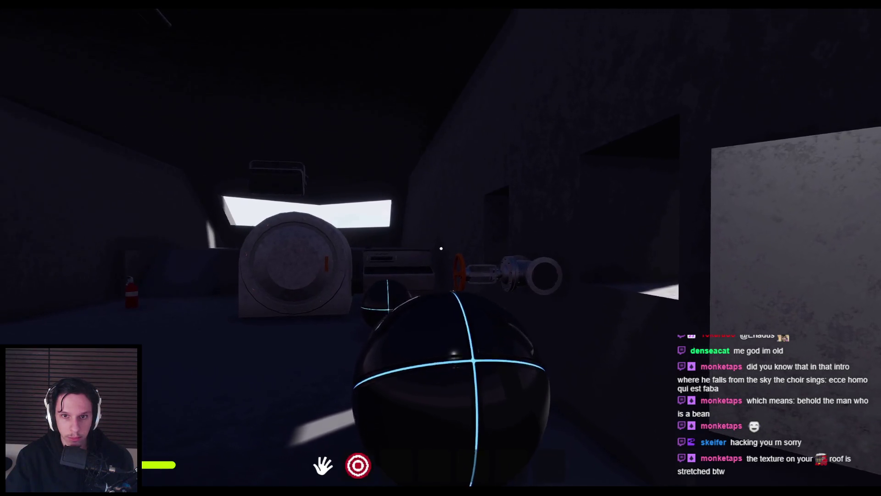
{"action": "left_click", "coordinate": [441, 269]}
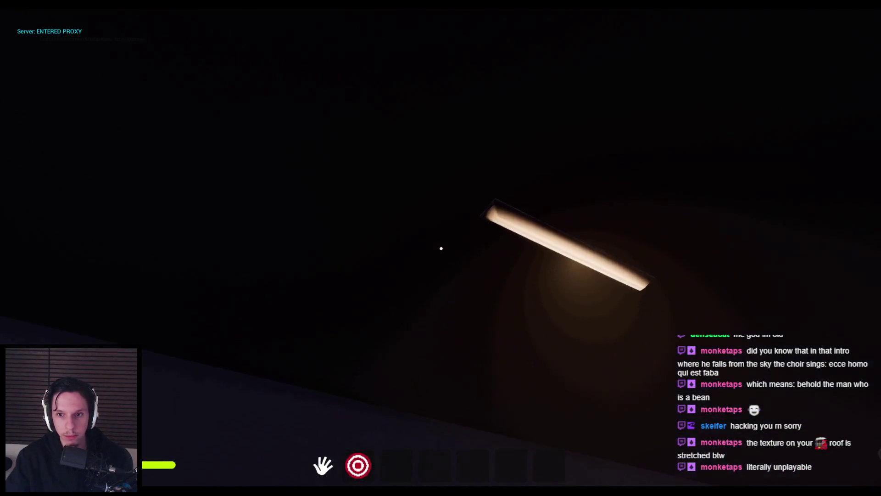
{"action": "key", "text": "2"}
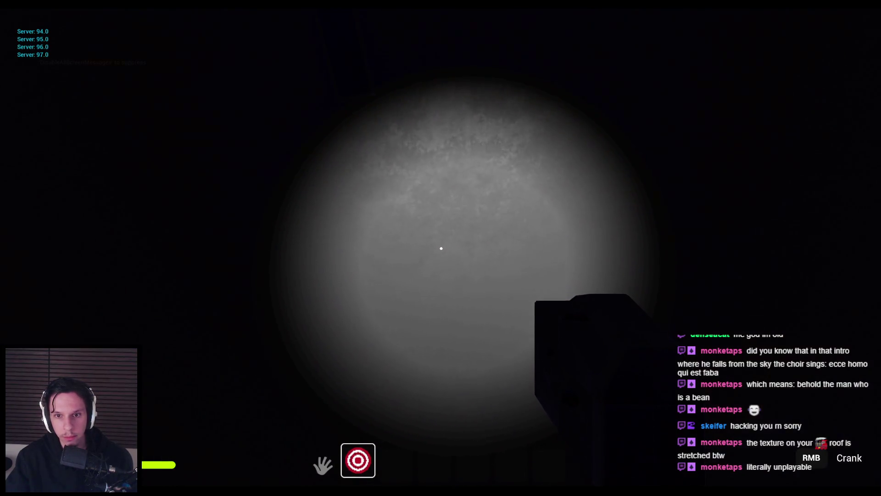
{"action": "key", "text": "2"}
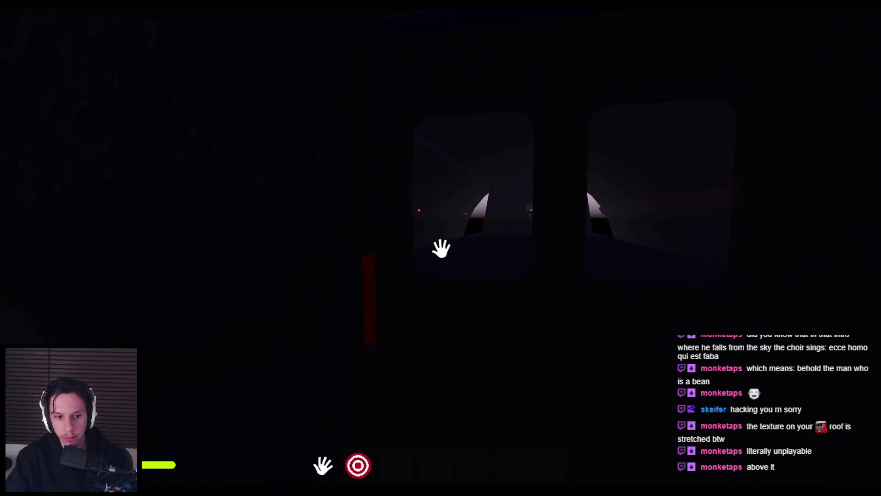
{"action": "key", "text": "super"}
{"action": "key", "text": "super"}
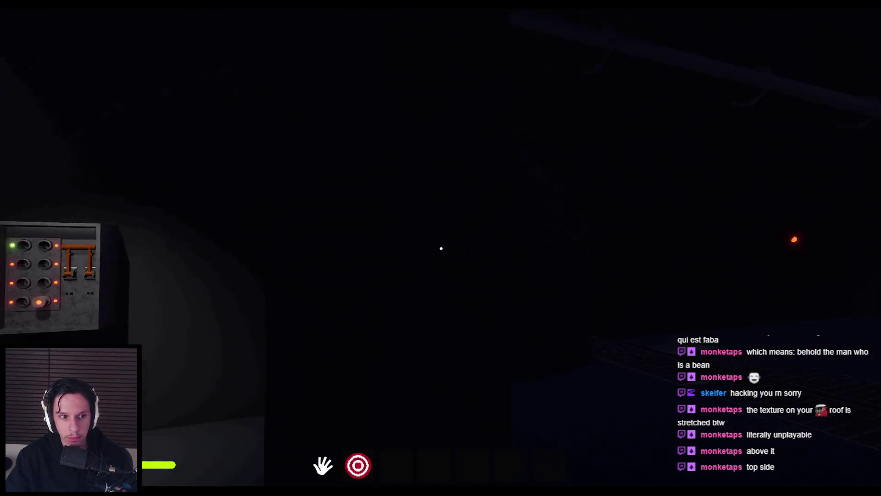
{"action": "key", "text": "2"}
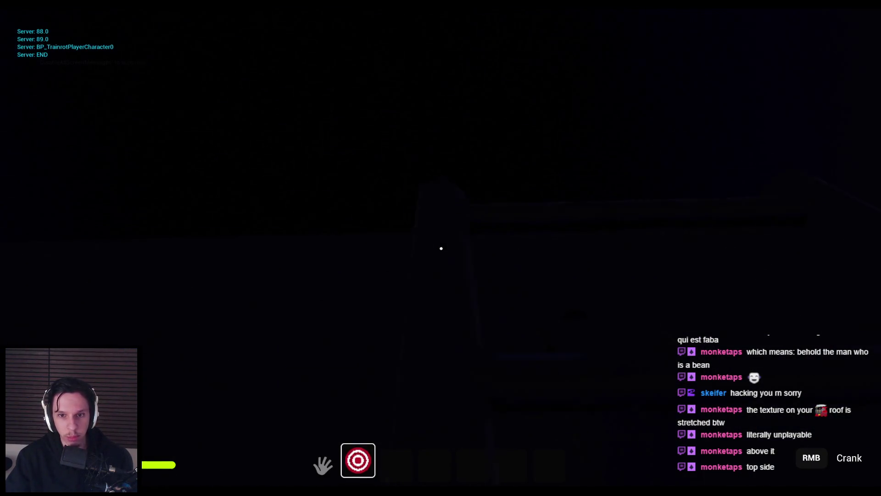
{"action": "left_click", "coordinate": [441, 248]}
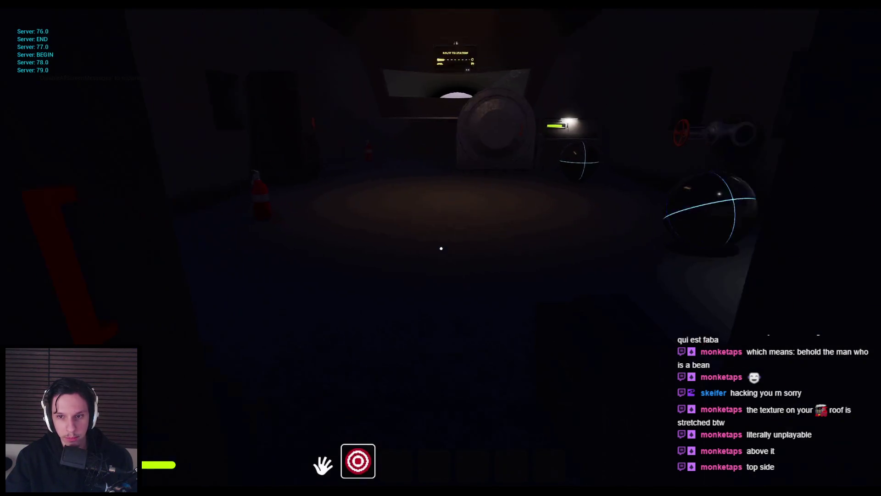
{"action": "key", "text": "2"}
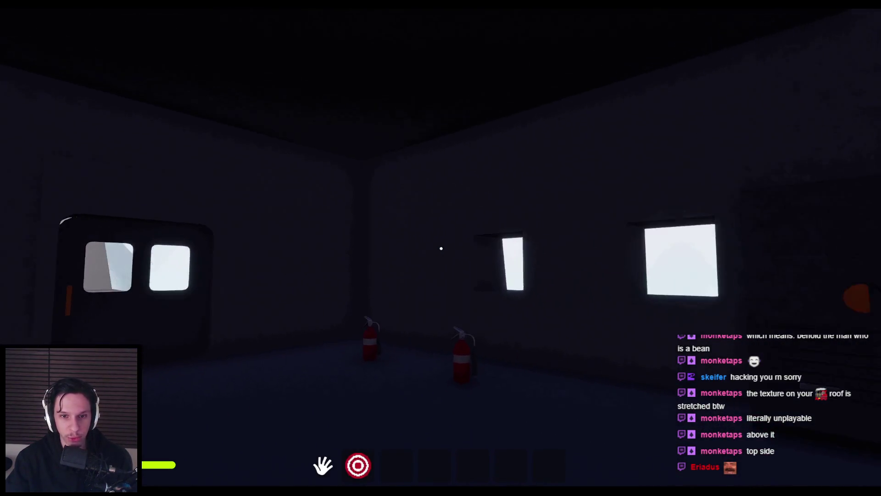
Step: Open the furnace fuel hatch and inspect the ROUTE TO STATION monitor up close
{"action": "key", "text": "e"}
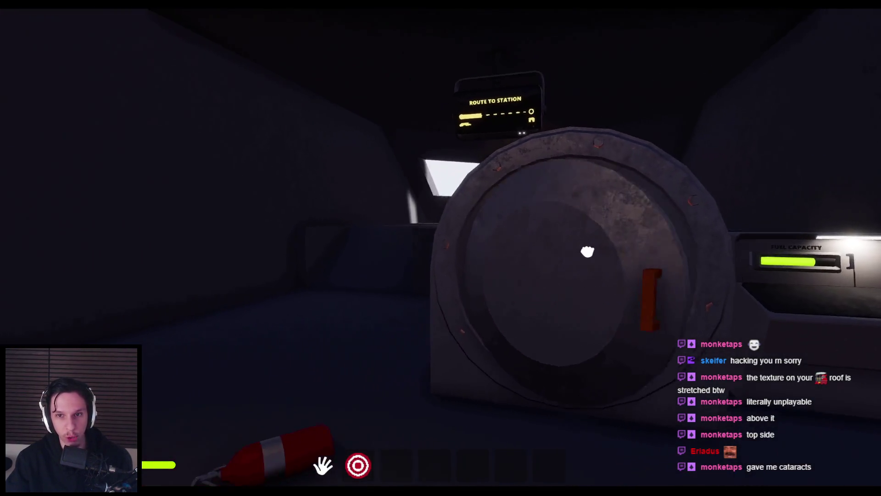
{"action": "left_click", "coordinate": [591, 251]}
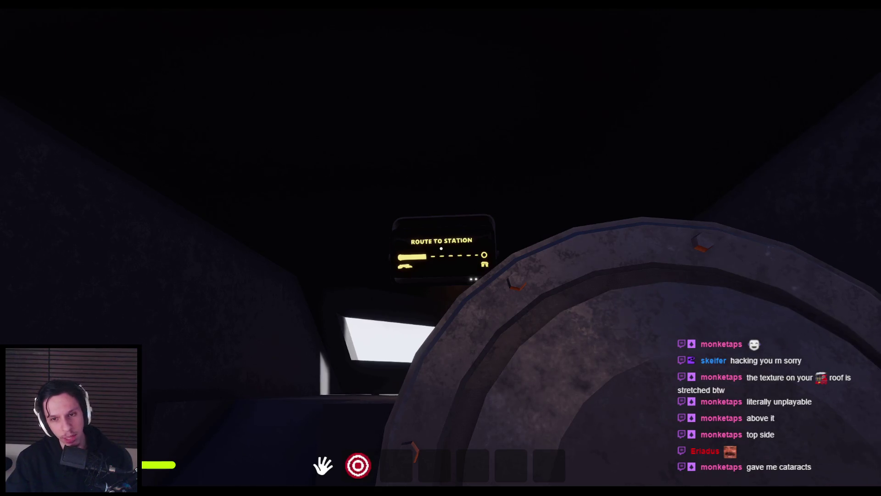
{"action": "key", "text": "shift"}
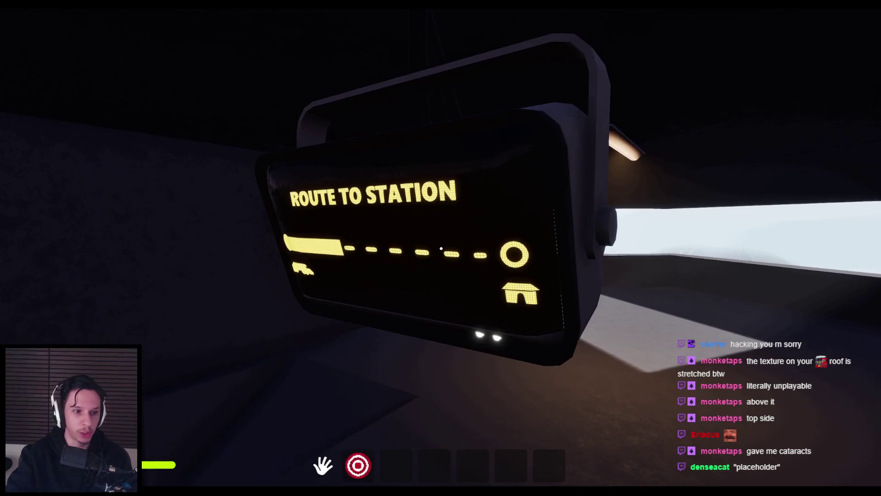
{"action": "key", "text": "w"}
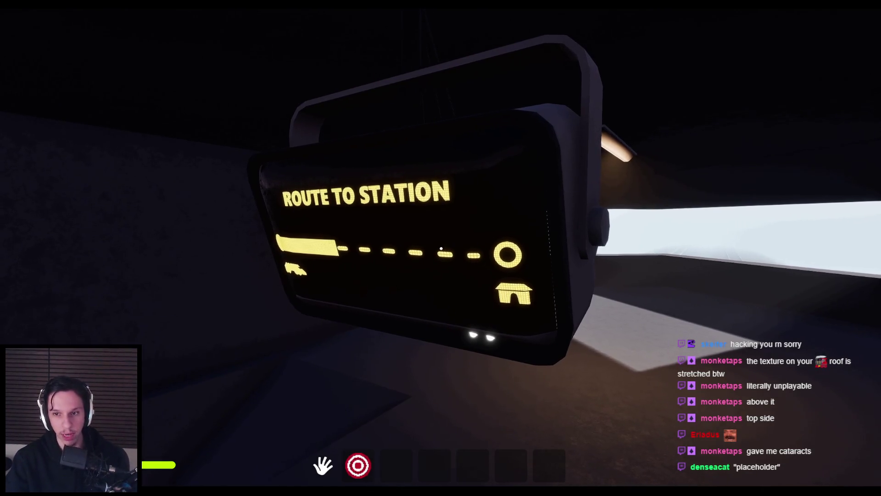
{"action": "key", "text": "w"}
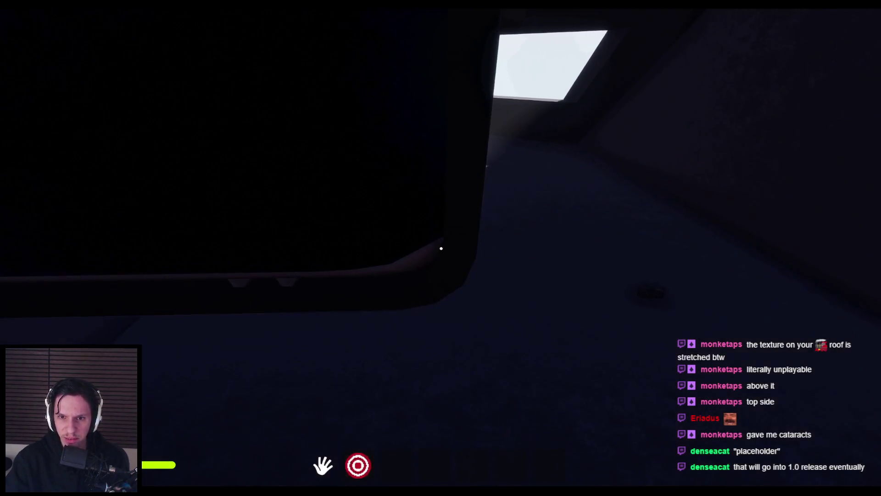
{"action": "key", "text": "w"}
{"action": "key", "text": "s"}
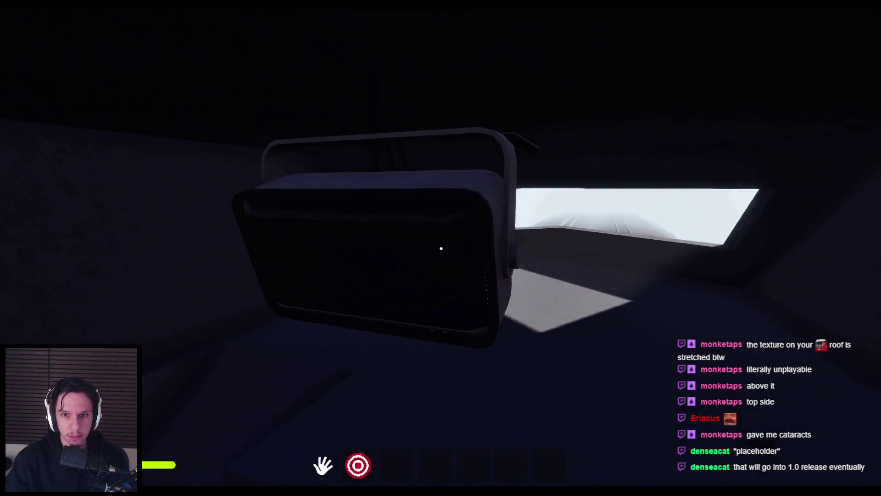
{"action": "key", "text": "w"}
{"action": "key", "text": "s"}
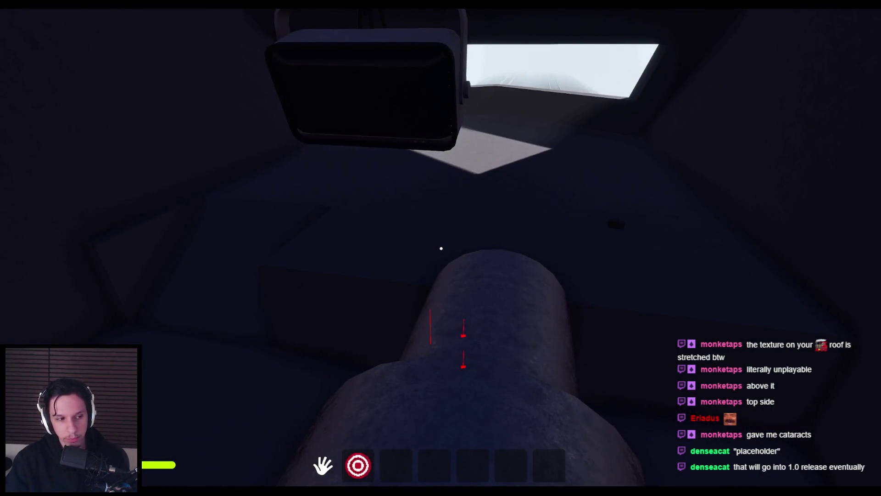
{"action": "key", "text": "w"}
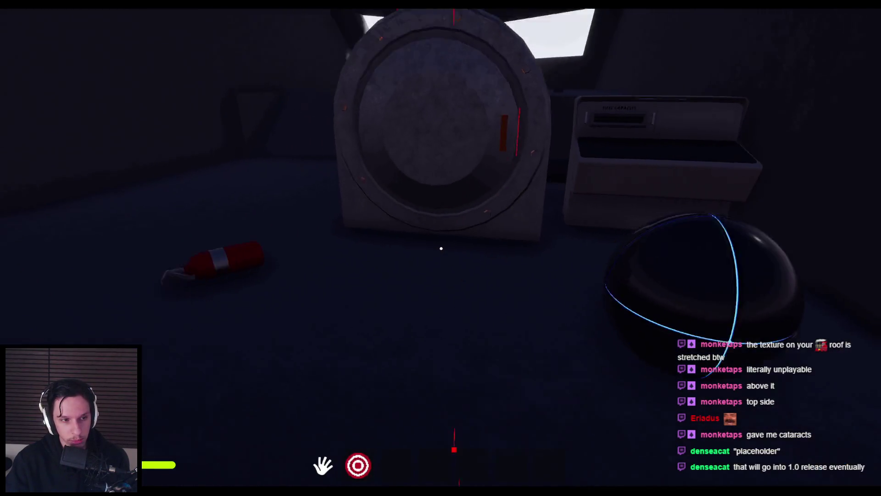
Step: Carry the glowing orb past the furnace to the route monitor, then sprint to the doorway
{"action": "mouse_move", "coordinate": [441, 249]}
{"action": "left_mouse_down"}
{"action": "mouse_move", "coordinate": [197, 340]}
{"action": "mouse_move", "coordinate": [248, 305]}
{"action": "left_mouse_up"}
{"action": "mouse_move", "coordinate": [441, 248]}
{"action": "left_mouse_down"}
{"action": "mouse_move", "coordinate": [872, 216]}
{"action": "mouse_move", "coordinate": [840, 202]}
{"action": "mouse_move", "coordinate": [322, 250]}
{"action": "mouse_move", "coordinate": [124, 253]}
{"action": "mouse_move", "coordinate": [370, 248]}
{"action": "mouse_move", "coordinate": [205, 253]}
{"action": "left_mouse_up"}
{"action": "key", "text": "w"}
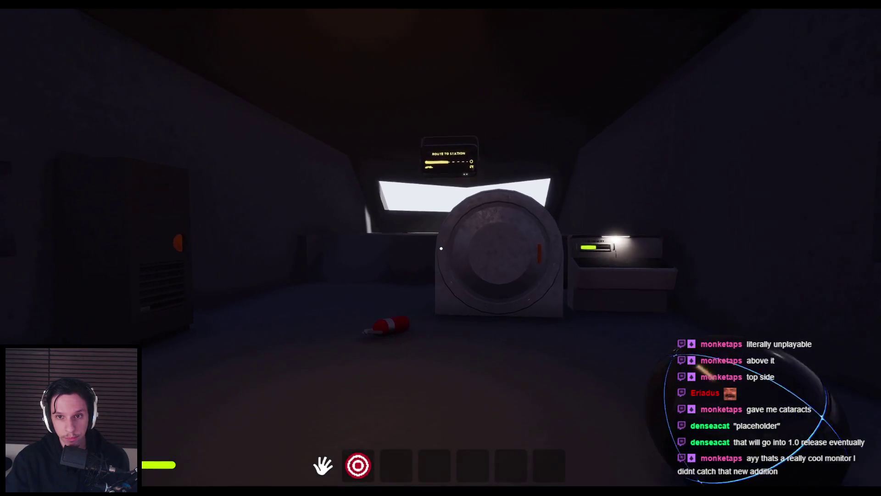
{"action": "key", "text": "w"}
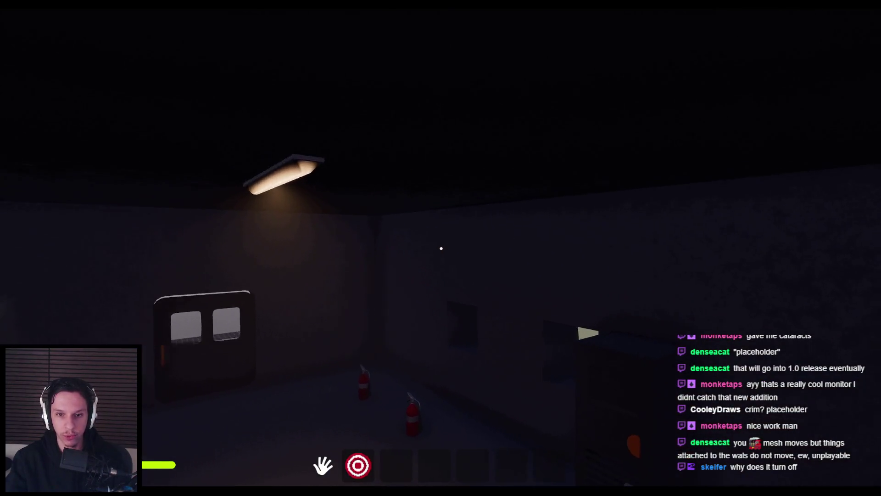
{"action": "key", "text": "shift"}
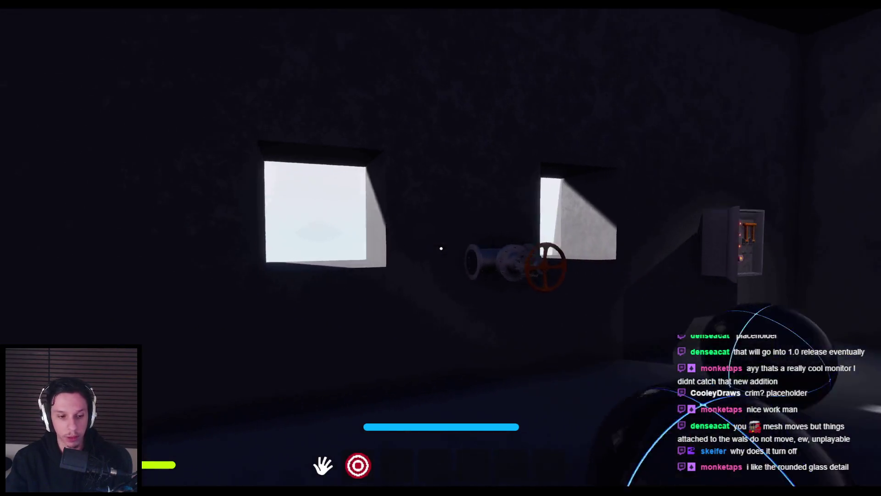
Step: Strafe around the ROUTE TO STATION sign watching its progress bar fill until it goes dark
{"action": "key", "text": "w"}
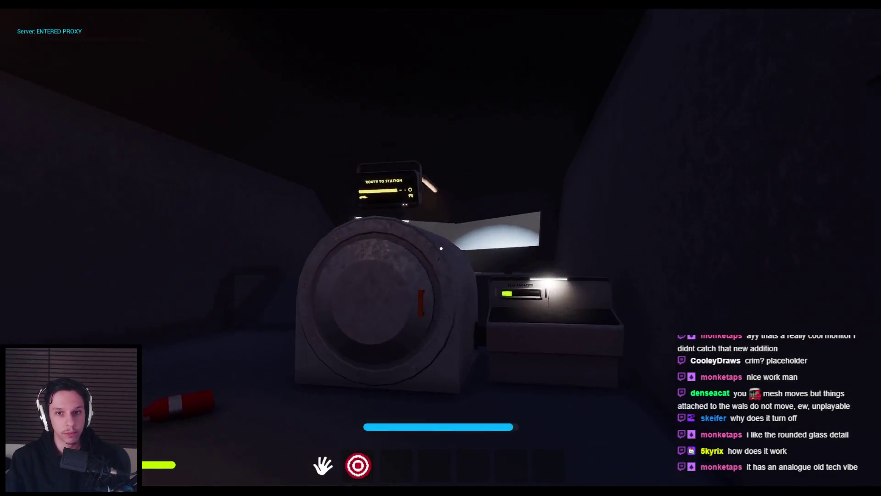
{"action": "key", "text": "w"}
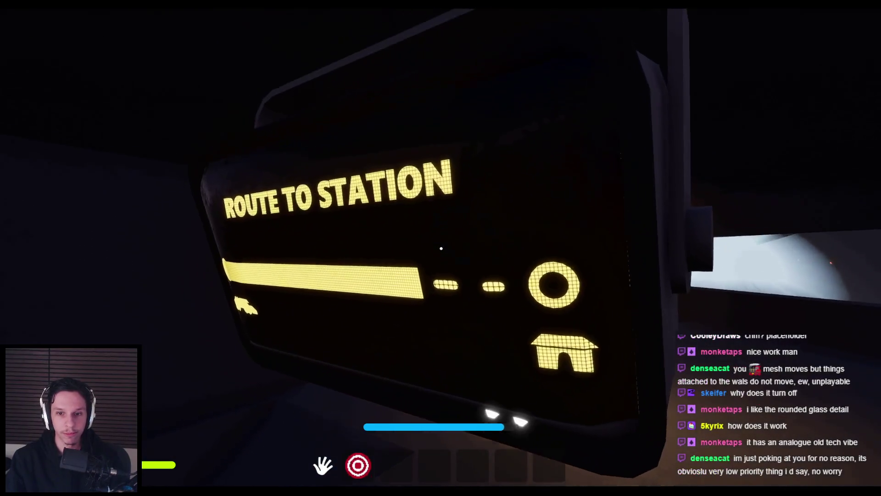
{"action": "key", "text": "s"}
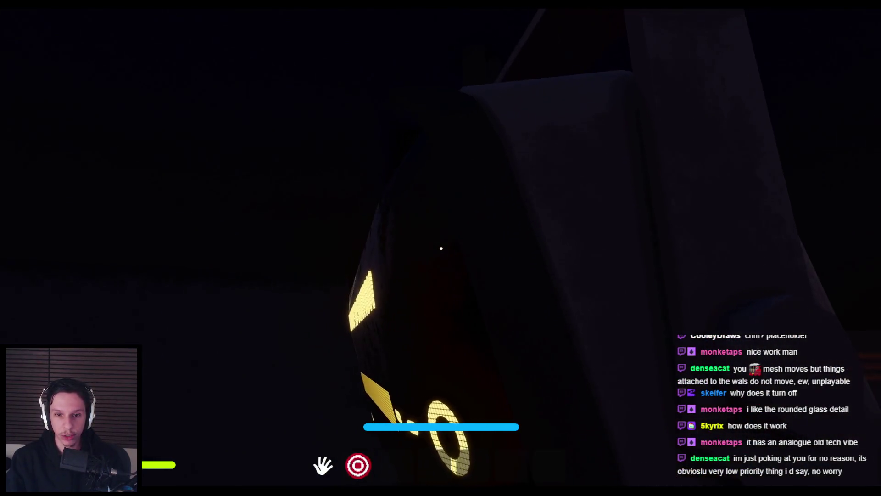
{"action": "key", "text": "d"}
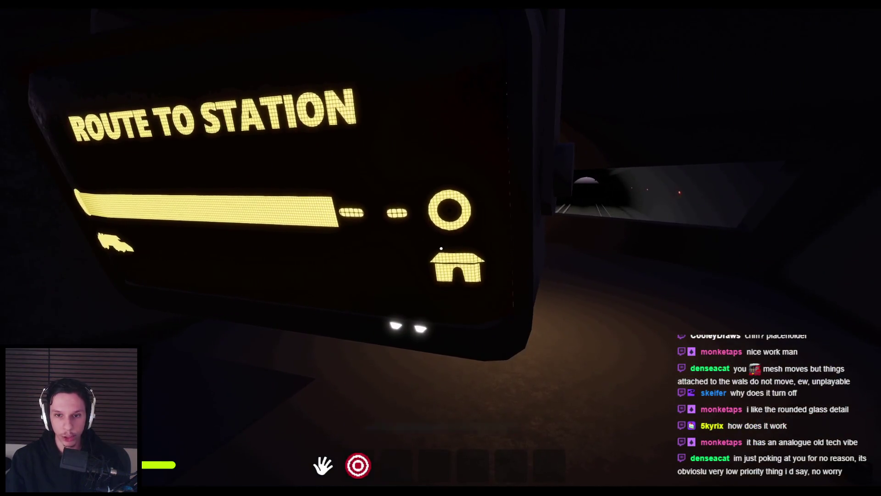
{"action": "key", "text": "a"}
{"action": "key", "text": "a"}
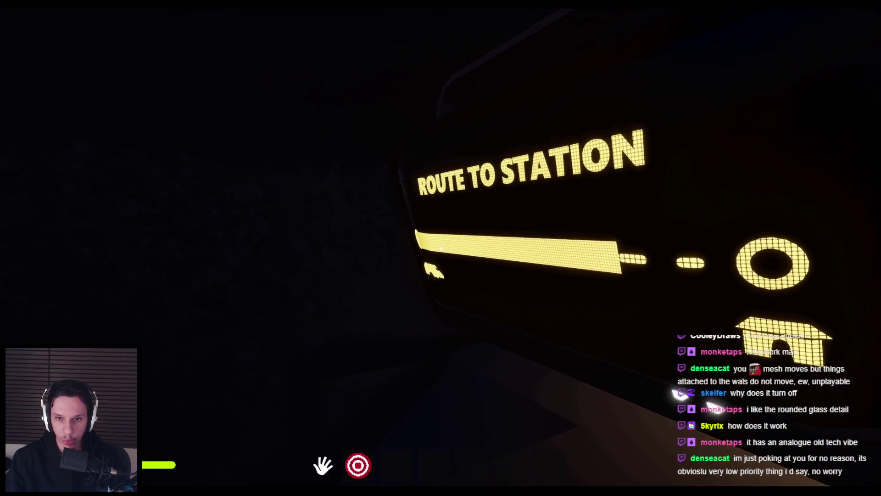
{"action": "key", "text": "d"}
{"action": "key", "text": "d"}
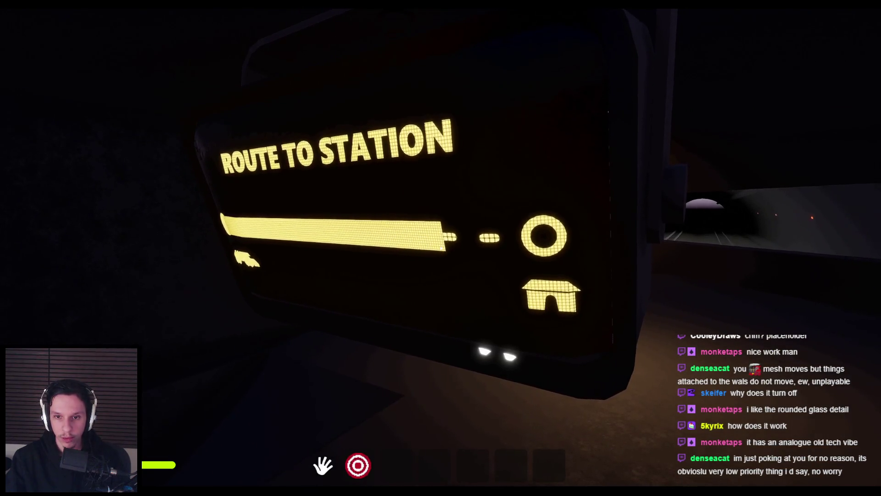
{"action": "key", "text": "a"}
{"action": "key", "text": "d"}
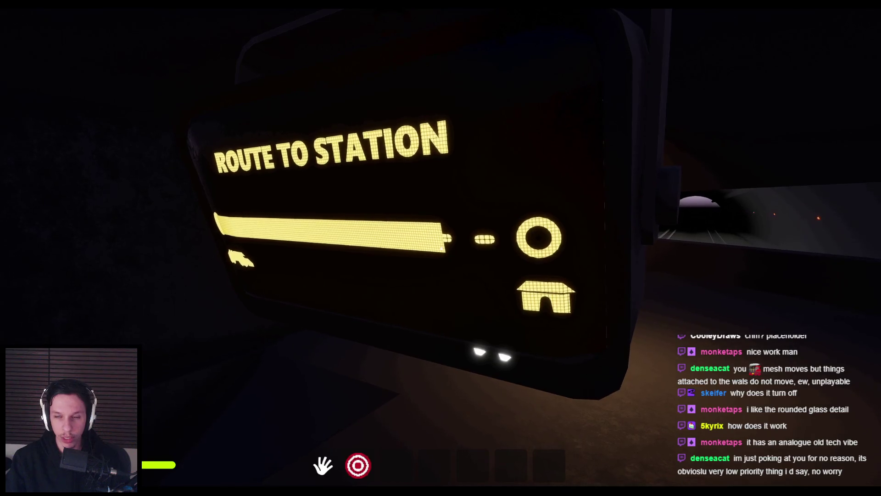
{"action": "key", "text": "s"}
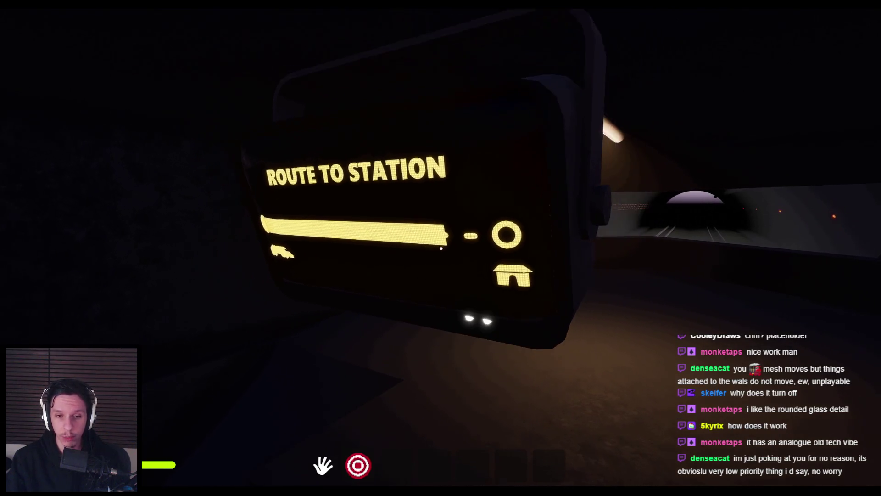
{"action": "key", "text": "w"}
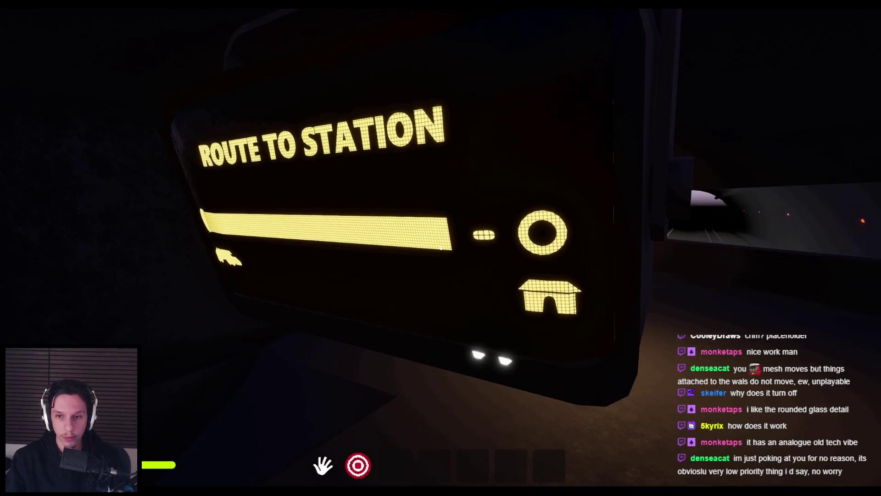
{"action": "key", "text": "w"}
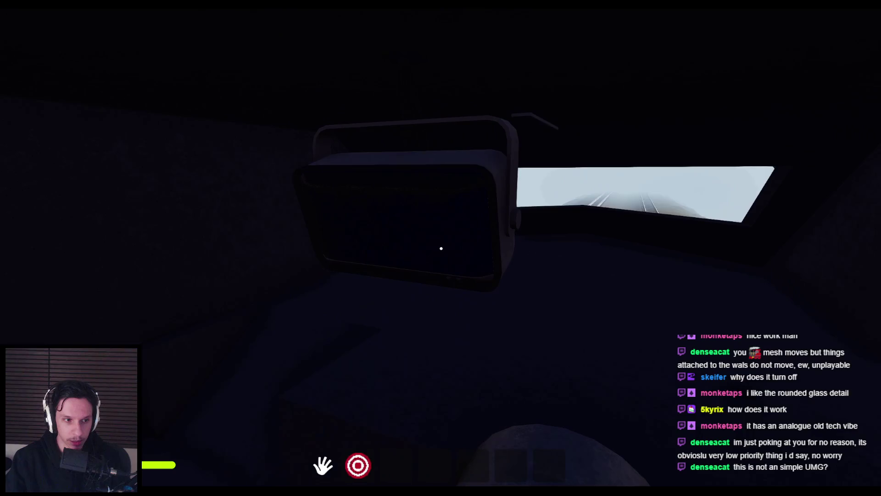
{"action": "key", "text": "w"}
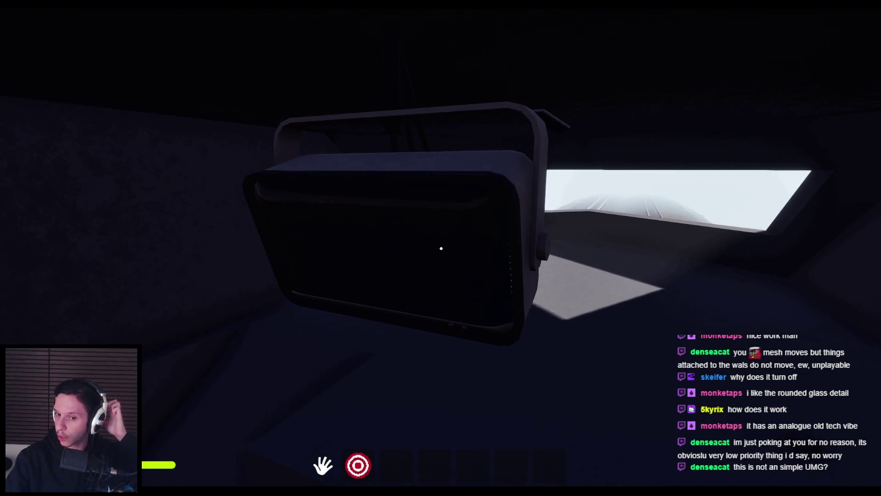
{"action": "mouse_move", "coordinate": [441, 248]}
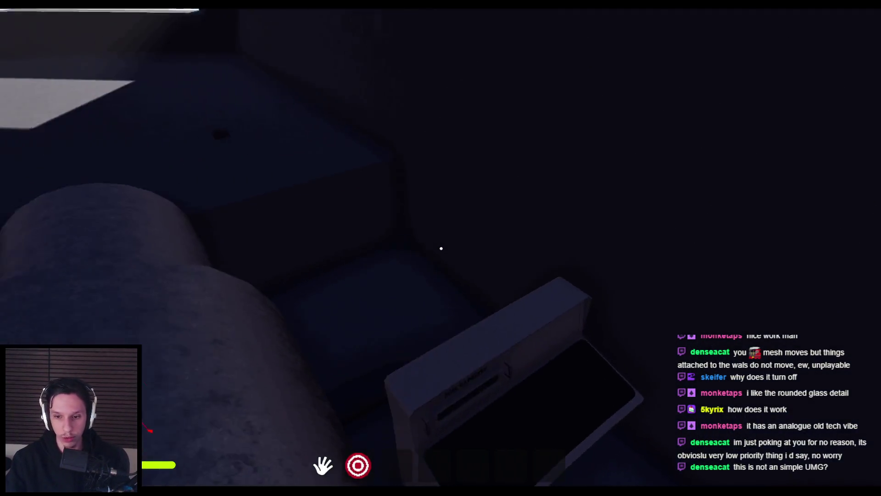
{"action": "left_click", "coordinate": [441, 249]}
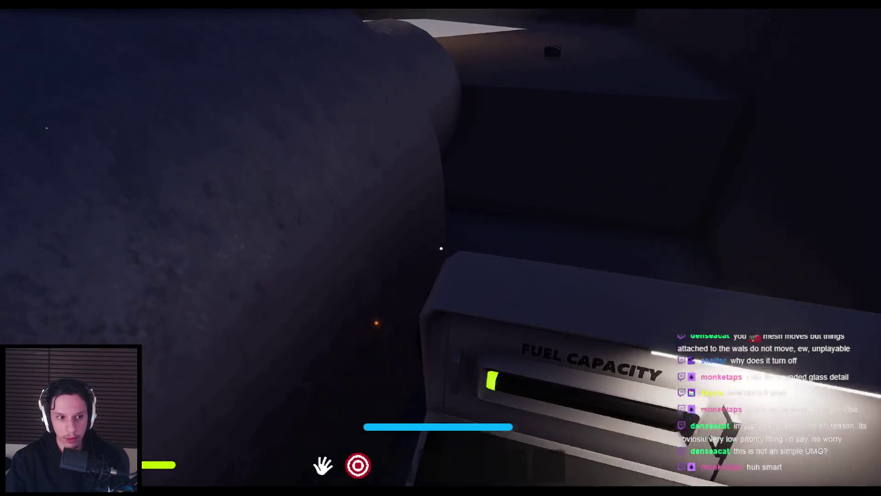
{"action": "left_click", "coordinate": [441, 248]}
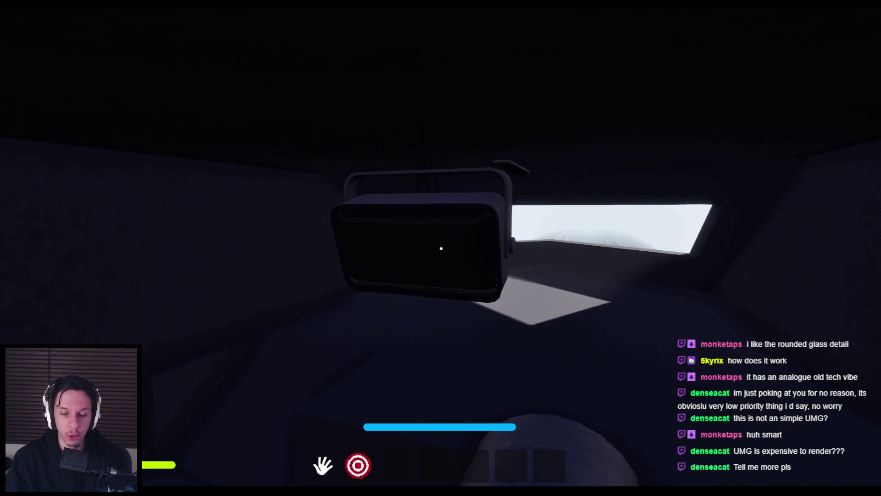
Step: Sprint past the furnace, view the route display, then walk to the windowed door facing the hills
{"action": "key", "text": "shift+w"}
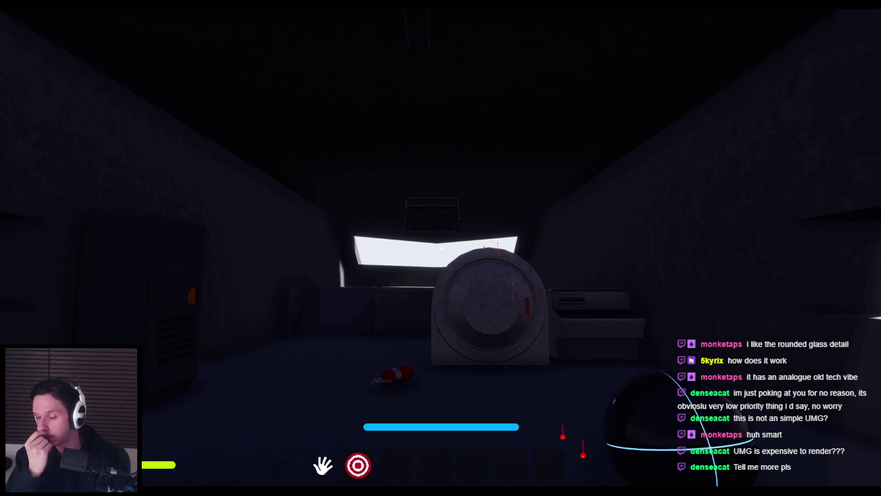
{"action": "key", "text": "shift+w"}
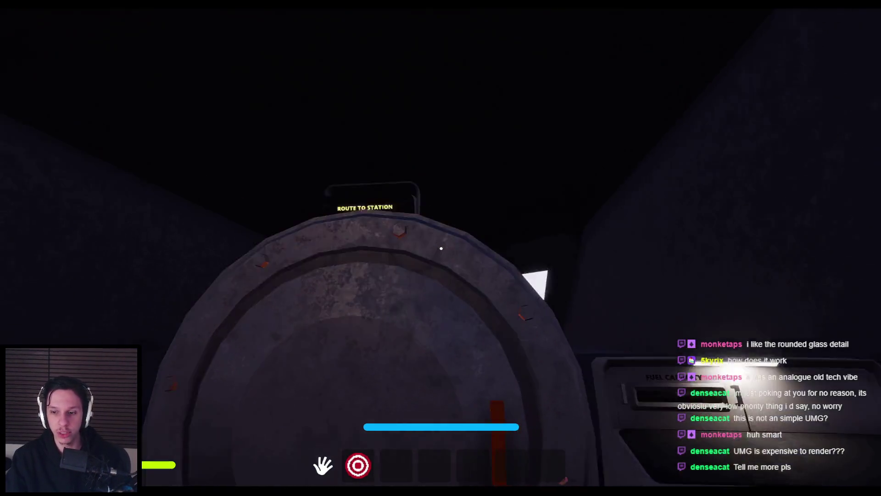
{"action": "key", "text": "w"}
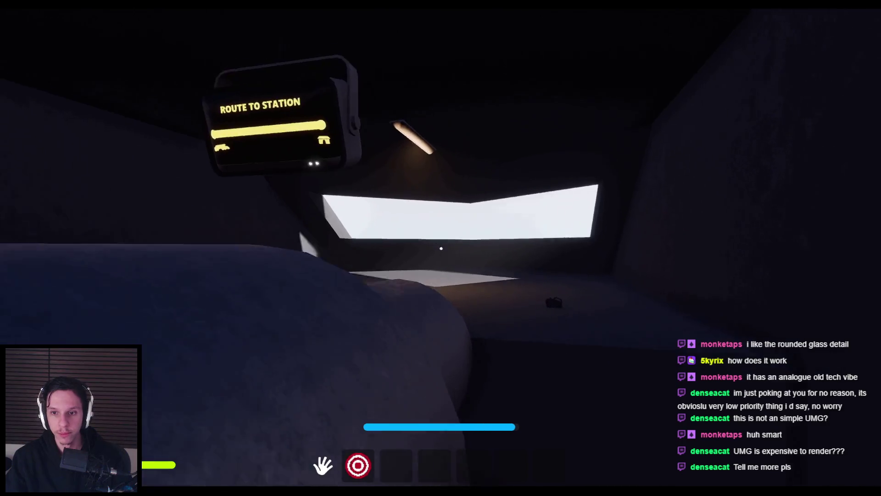
{"action": "key", "text": "w"}
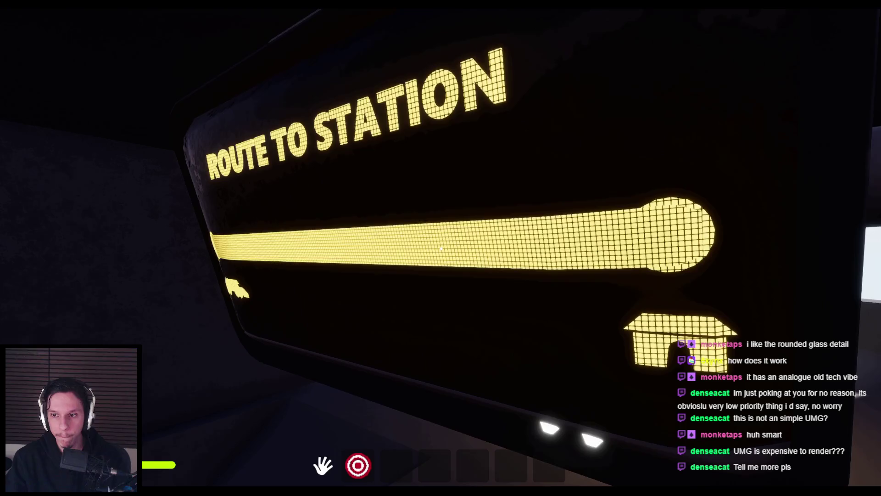
{"action": "key", "text": "s"}
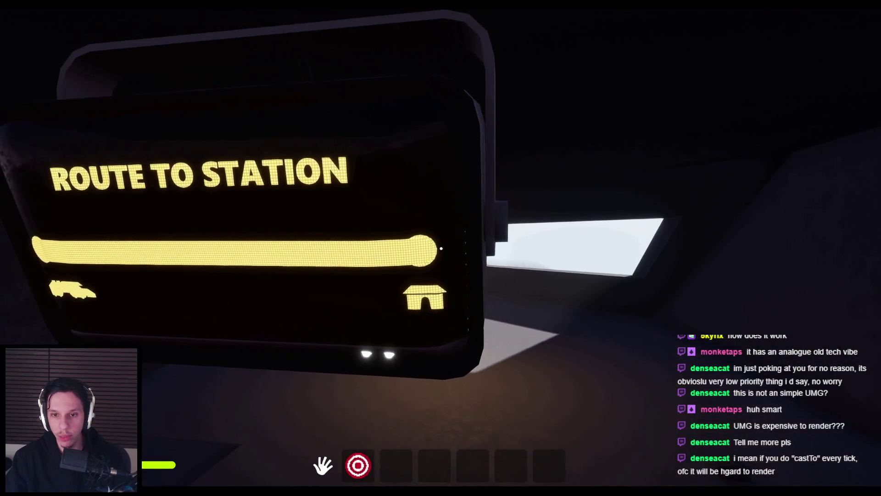
{"action": "key", "text": "s"}
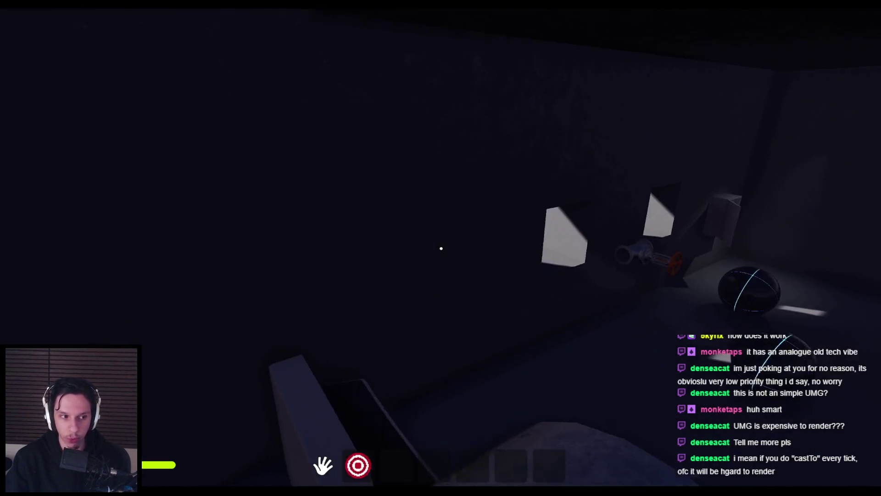
{"action": "key", "text": "w"}
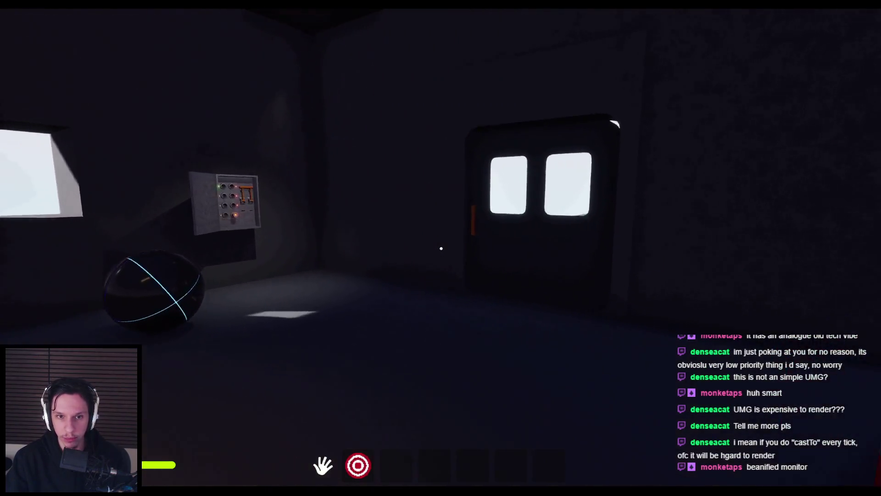
{"action": "key", "text": "w"}
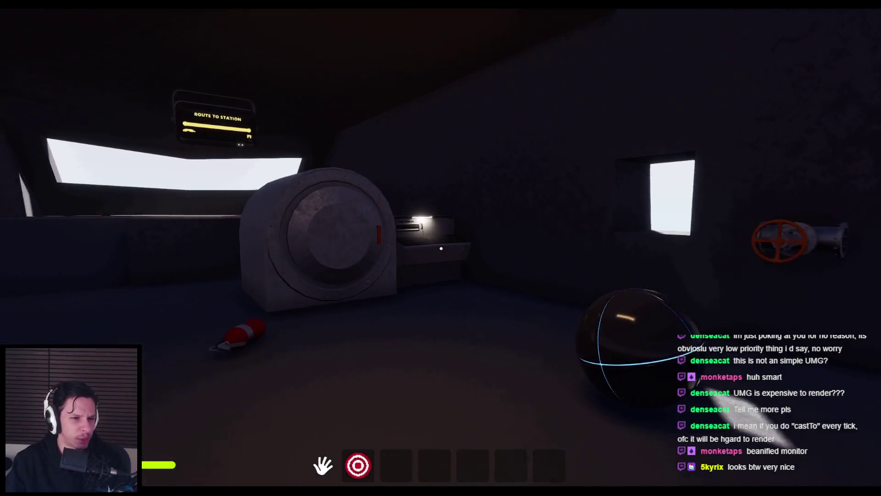
{"action": "key", "text": "w"}
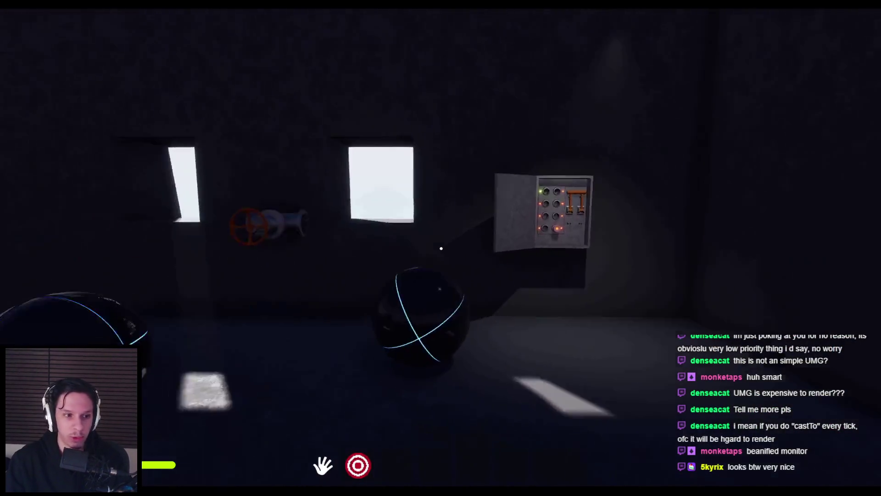
Step: Step onto the walkway and back, end the play session, and switch to the PureRef board
{"action": "key", "text": "w"}
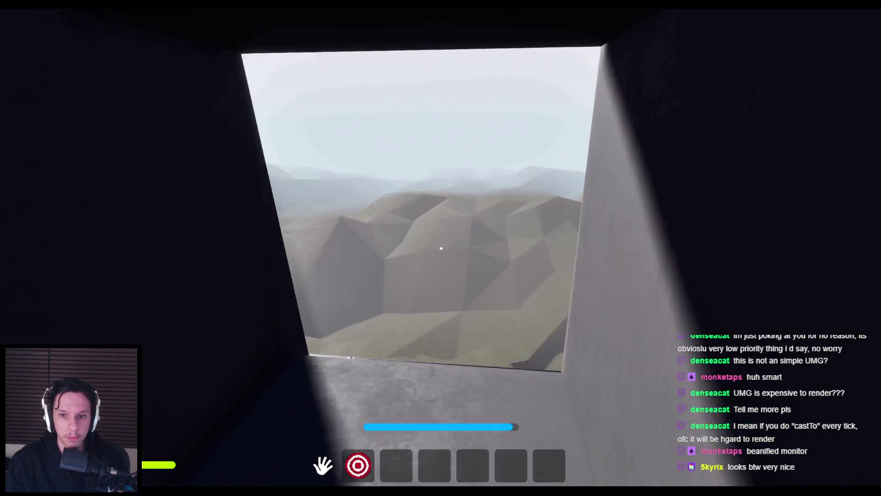
{"action": "key", "text": "s"}
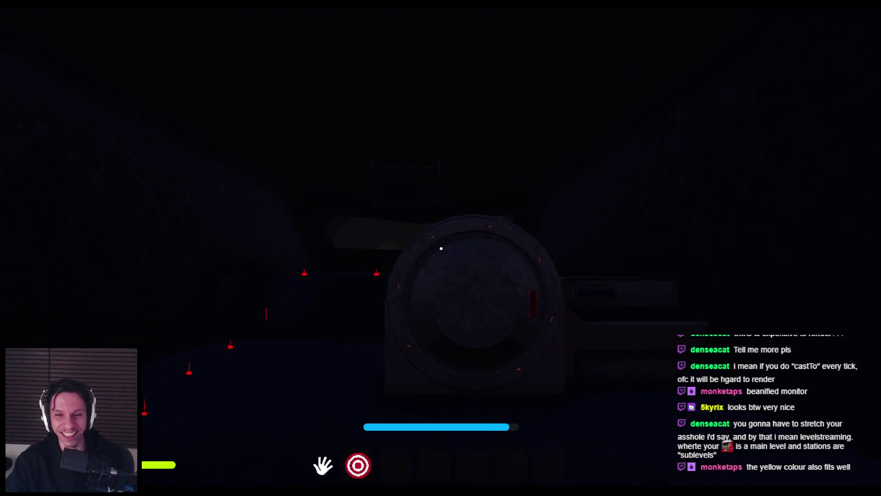
{"action": "key", "text": "Escape"}
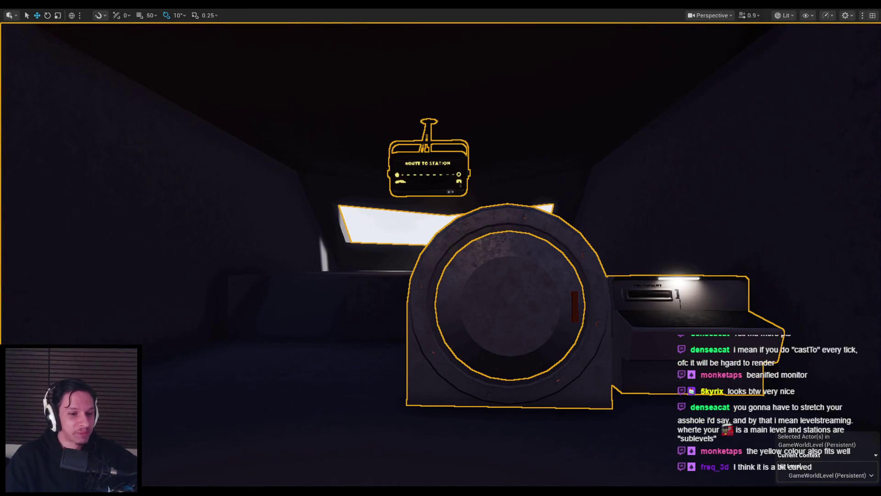
{"action": "key", "text": "alt+Tab"}
{"action": "scroll", "coordinate": [320, 283], "scroll_direction": "down", "scroll_amount": 5}
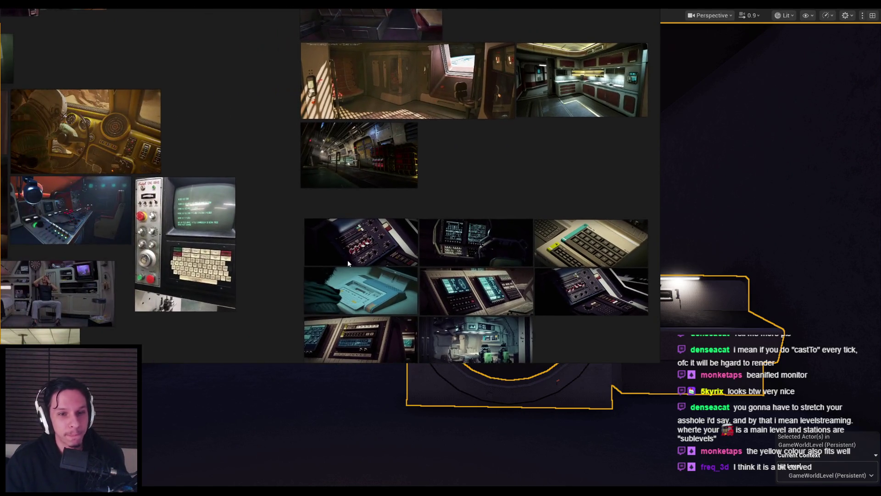
Step: Maximize the PureRef board and pan and zoom across the retro control-room images
{"action": "key", "text": "ctrl+f"}
{"action": "left_click_drag", "start_coordinate": [284, 231], "coordinate": [683, 251]}
{"action": "scroll", "coordinate": [683, 251], "scroll_direction": "down", "scroll_amount": 2}
{"action": "scroll", "coordinate": [334, 271], "scroll_direction": "up", "scroll_amount": 6}
{"action": "scroll", "coordinate": [329, 279], "scroll_direction": "up", "scroll_amount": 8}
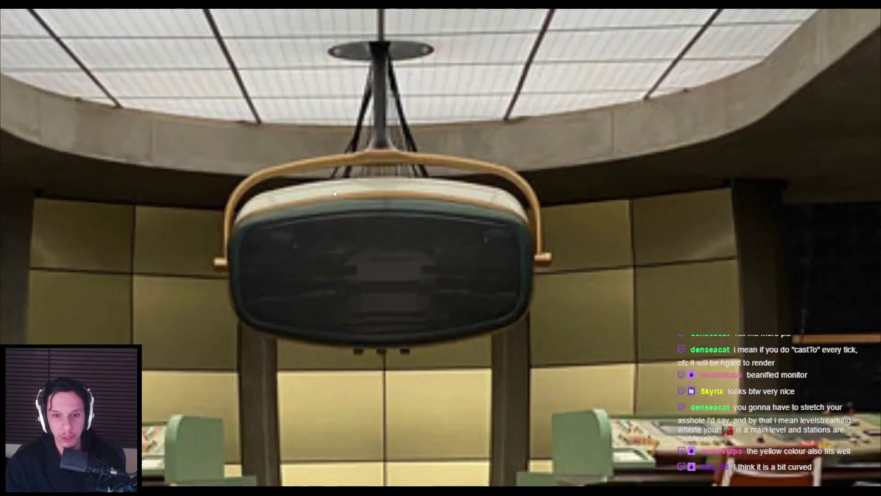
{"action": "scroll", "coordinate": [323, 214], "scroll_direction": "down", "scroll_amount": 3}
{"action": "scroll", "coordinate": [387, 246], "scroll_direction": "down", "scroll_amount": 3}
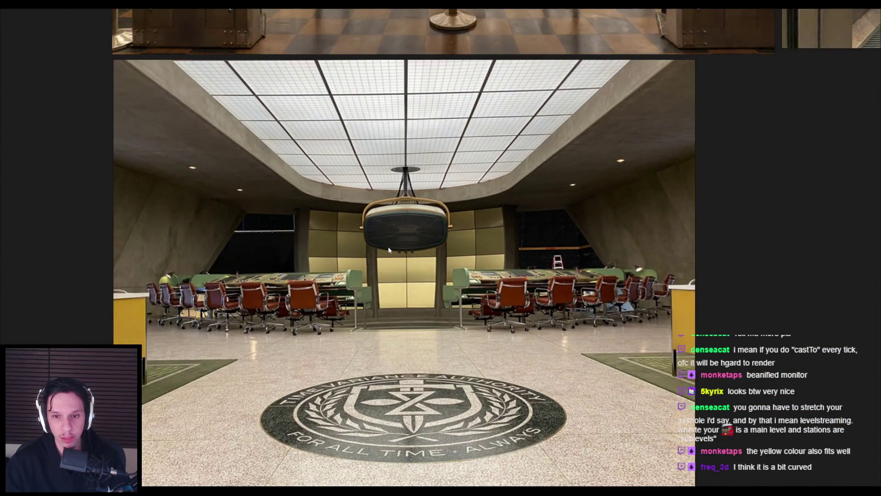
{"action": "scroll", "coordinate": [377, 207], "scroll_direction": "down", "scroll_amount": 3}
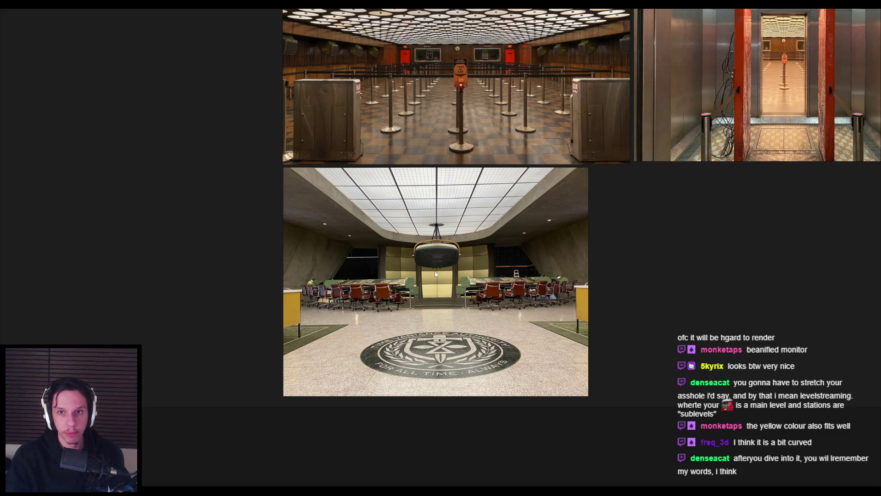
{"action": "scroll", "coordinate": [404, 136], "scroll_direction": "down", "scroll_amount": 3}
{"action": "left_click_drag", "start_coordinate": [394, 131], "coordinate": [285, 269]}
{"action": "scroll", "coordinate": [294, 324], "scroll_direction": "down", "scroll_amount": 4}
{"action": "scroll", "coordinate": [521, 248], "scroll_direction": "up", "scroll_amount": 4}
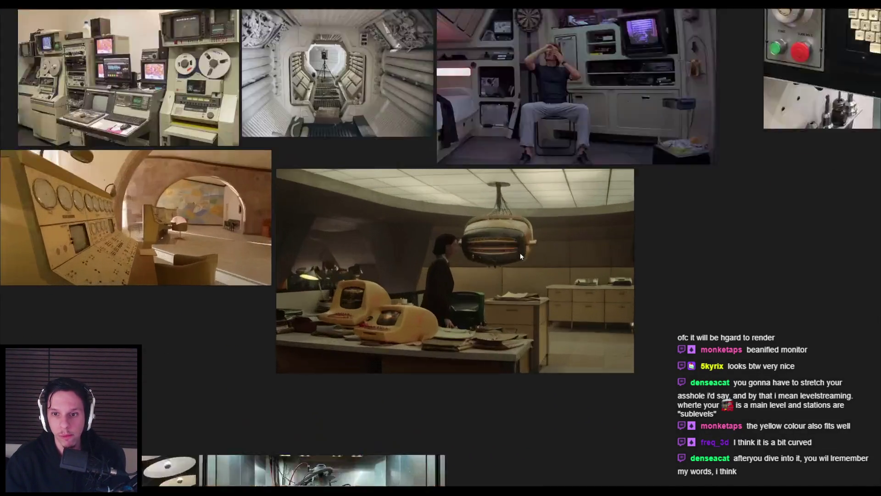
{"action": "scroll", "coordinate": [513, 266], "scroll_direction": "down", "scroll_amount": 3}
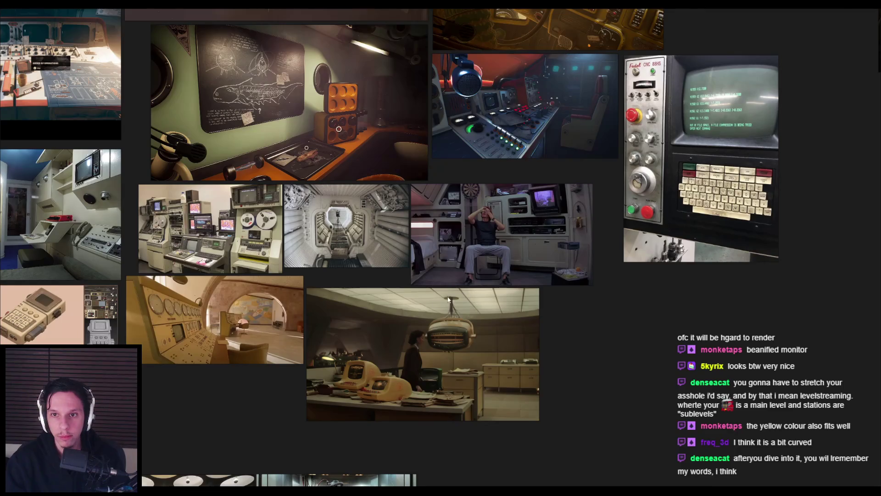
{"action": "scroll", "coordinate": [456, 296], "scroll_direction": "down", "scroll_amount": 2}
{"action": "scroll", "coordinate": [477, 148], "scroll_direction": "up", "scroll_amount": 5}
{"action": "scroll", "coordinate": [414, 257], "scroll_direction": "down", "scroll_amount": 3}
Step: Centre the chalkboard, radio console and robot images, then return to the Unreal editor
{"action": "left_click_drag", "start_coordinate": [257, 248], "coordinate": [619, 274]}
{"action": "left_click_drag", "start_coordinate": [350, 243], "coordinate": [549, 344]}
{"action": "left_click_drag", "start_coordinate": [394, 230], "coordinate": [401, 259]}
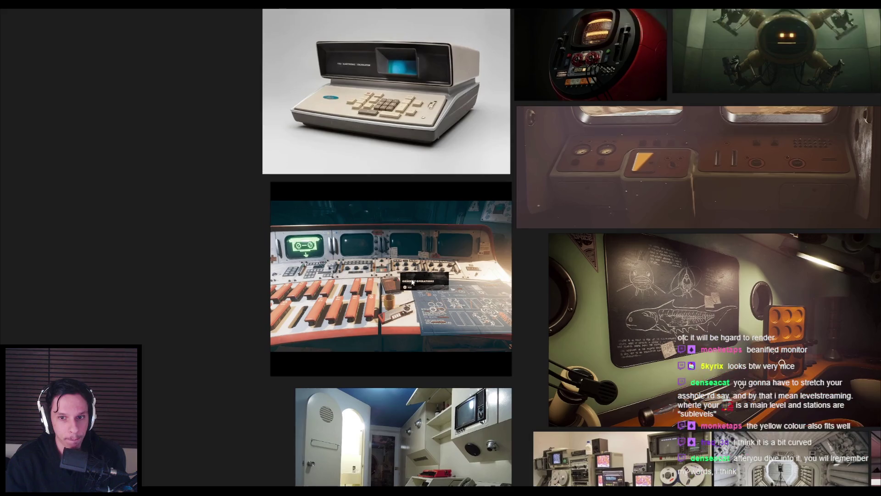
{"action": "scroll", "coordinate": [363, 252], "scroll_direction": "up", "scroll_amount": 5}
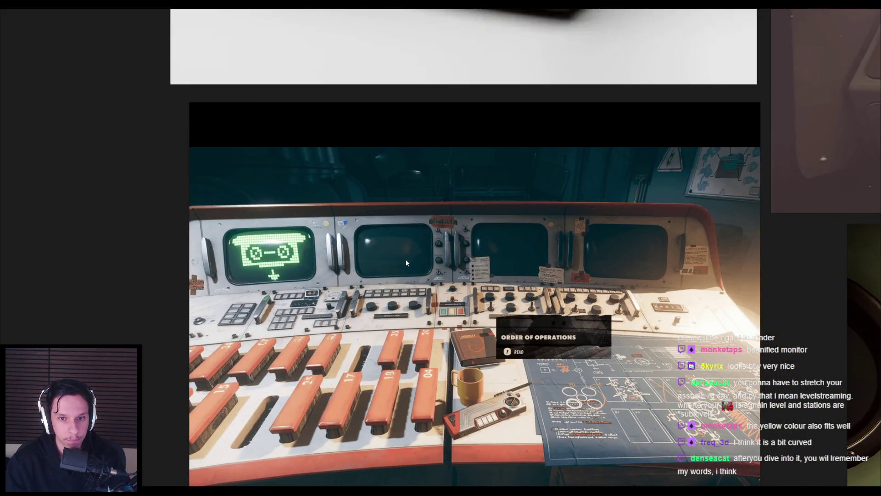
{"action": "scroll", "coordinate": [406, 260], "scroll_direction": "down", "scroll_amount": 6}
{"action": "left_click_drag", "start_coordinate": [743, 113], "coordinate": [461, 178]}
{"action": "scroll", "coordinate": [461, 179], "scroll_direction": "up", "scroll_amount": 3}
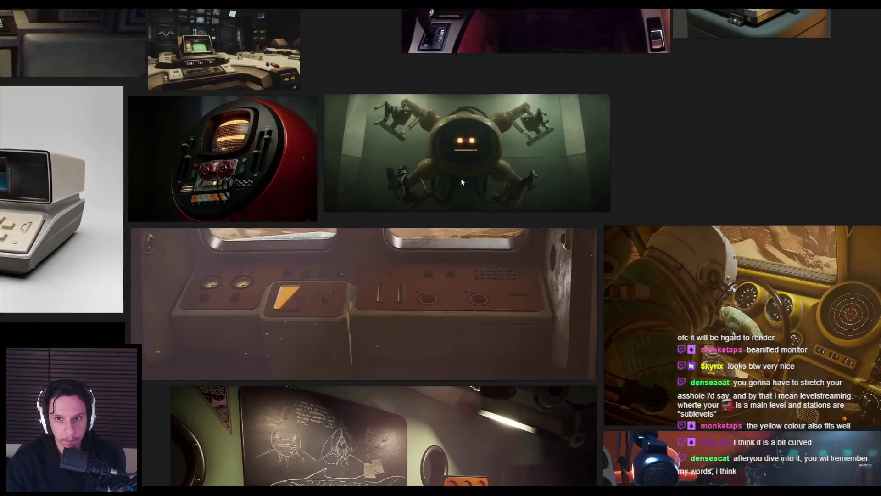
{"action": "scroll", "coordinate": [461, 179], "scroll_direction": "up", "scroll_amount": 2}
{"action": "scroll", "coordinate": [390, 257], "scroll_direction": "down", "scroll_amount": 3}
{"action": "left_click_drag", "start_coordinate": [311, 274], "coordinate": [594, 308]}
{"action": "scroll", "coordinate": [405, 286], "scroll_direction": "down", "scroll_amount": 4}
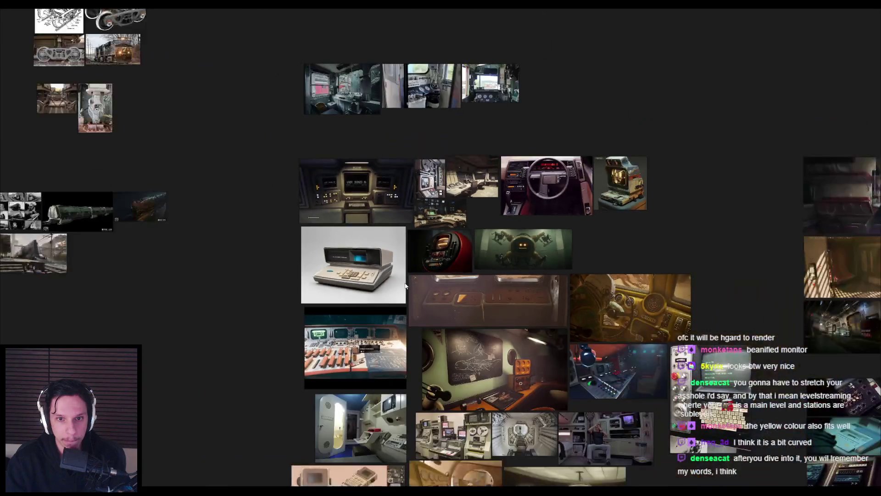
{"action": "left_click", "coordinate": [222, 466]}
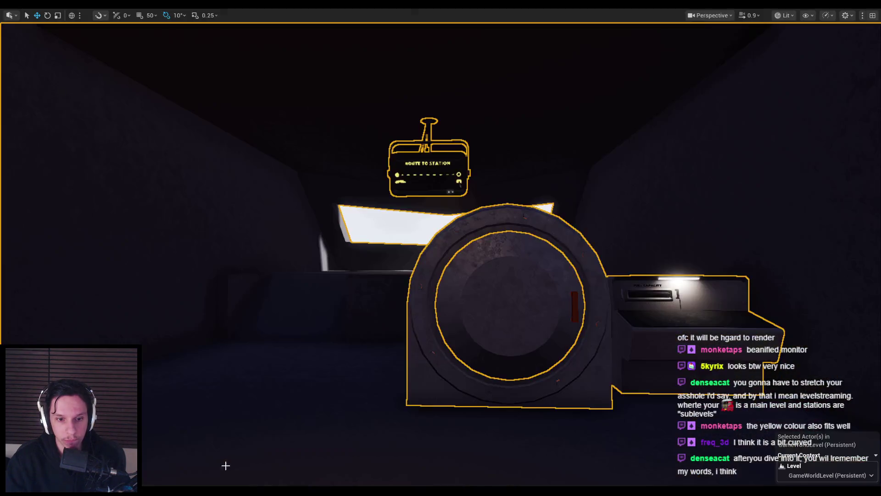
Step: Deselect the cabin props, fly the viewport toward the fuse box, then switch to the Trainrot board
{"action": "scroll", "coordinate": [510, 279], "scroll_direction": "down", "scroll_amount": 3}
{"action": "key", "text": "Escape"}
{"action": "scroll", "coordinate": [509, 279], "scroll_direction": "down", "scroll_amount": 5}
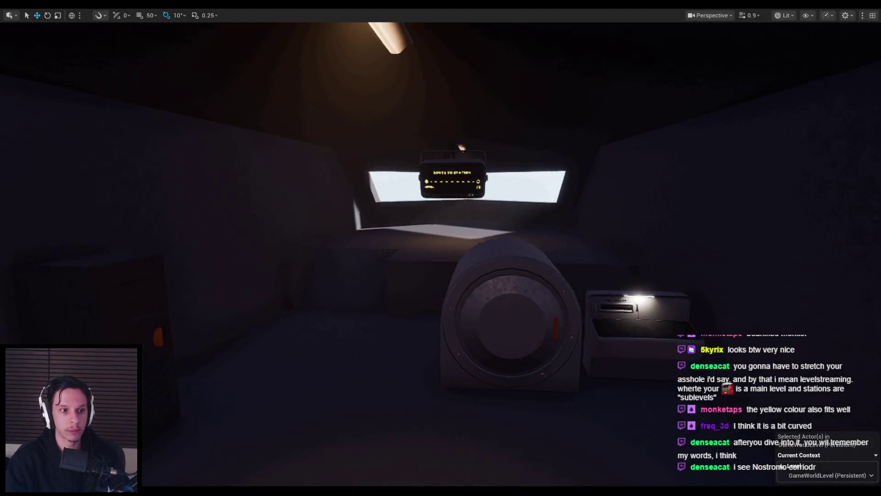
{"action": "scroll", "coordinate": [492, 289], "scroll_direction": "up", "scroll_amount": 2}
{"action": "mouse_move", "coordinate": [492, 289]}
{"action": "left_mouse_down"}
{"action": "mouse_move", "coordinate": [441, 271]}
{"action": "mouse_move", "coordinate": [459, 271]}
{"action": "mouse_move", "coordinate": [459, 239]}
{"action": "mouse_move", "coordinate": [488, 312]}
{"action": "mouse_move", "coordinate": [488, 289]}
{"action": "left_mouse_up"}
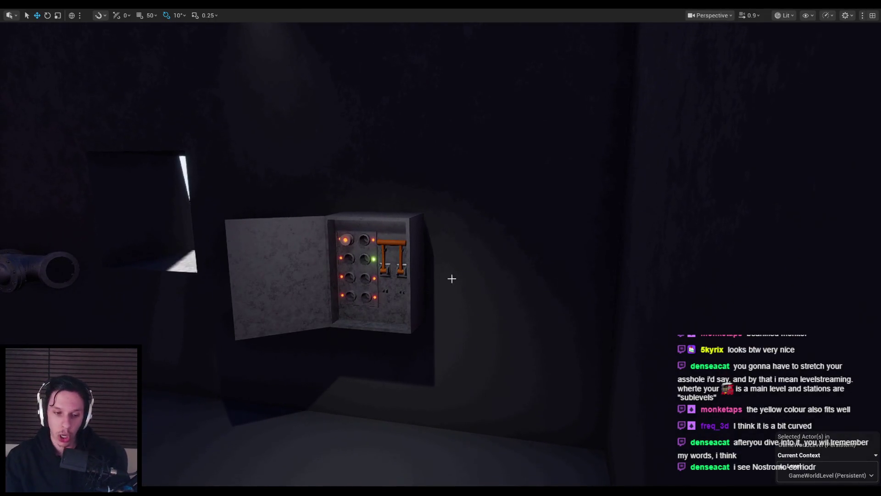
{"action": "mouse_move", "coordinate": [163, 493]}
{"action": "left_click", "coordinate": [161, 461]}
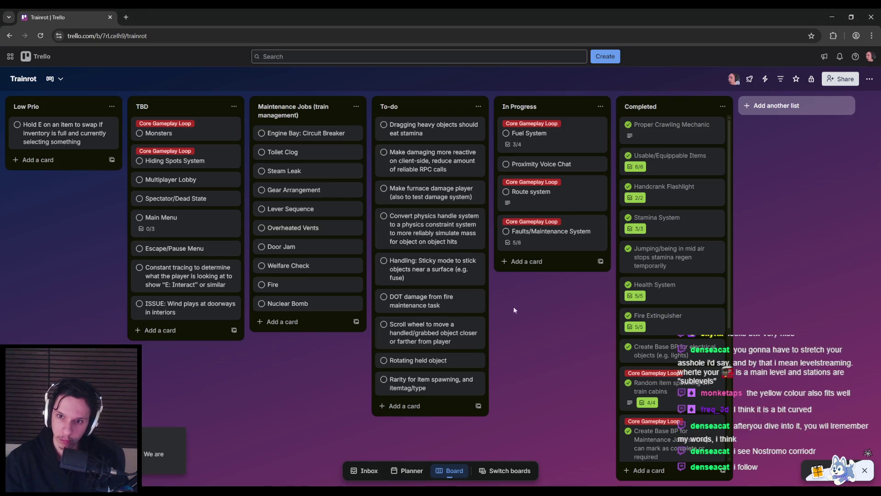
Step: Open the Faults/Maintenance System card and add an 'Electrical Maintenance Task' checklist
{"action": "left_click", "coordinate": [523, 235]}
{"action": "scroll", "coordinate": [276, 317], "scroll_direction": "down", "scroll_amount": 1}
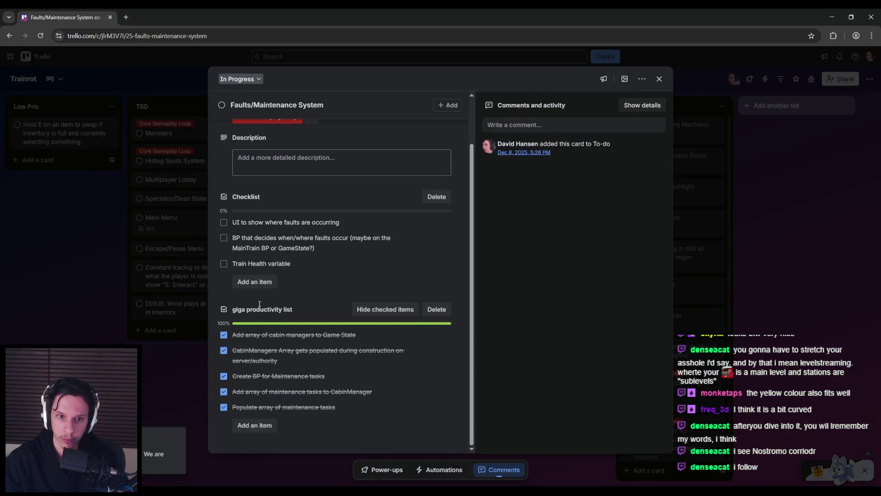
{"action": "scroll", "coordinate": [353, 280], "scroll_direction": "up", "scroll_amount": 1}
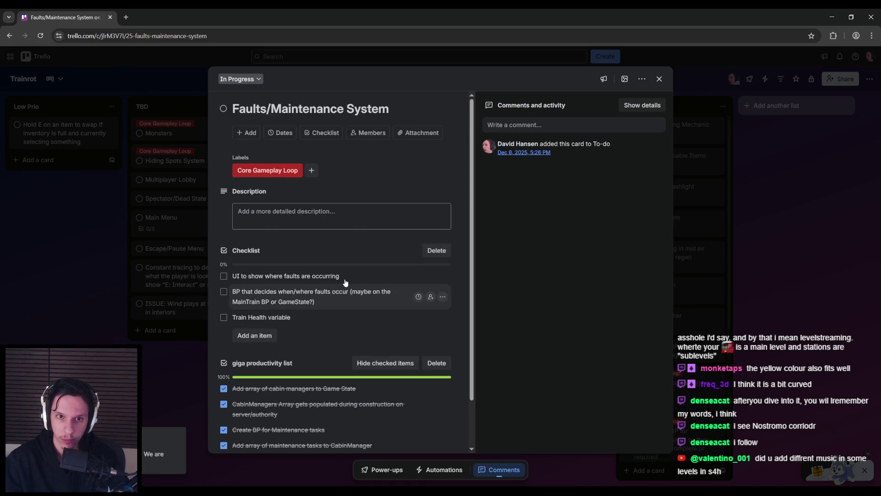
{"action": "scroll", "coordinate": [349, 282], "scroll_direction": "down", "scroll_amount": 1}
{"action": "scroll", "coordinate": [335, 293], "scroll_direction": "up", "scroll_amount": 1}
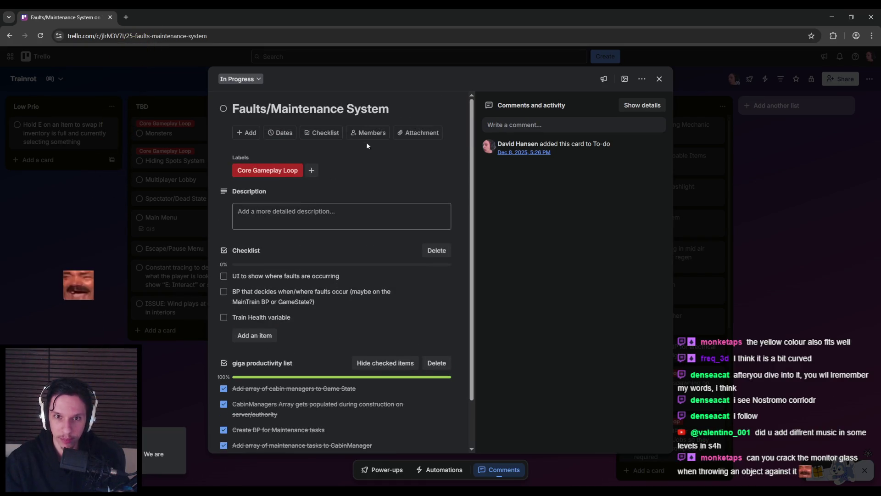
{"action": "left_click", "coordinate": [333, 133]}
{"action": "type", "text": "Ele"}
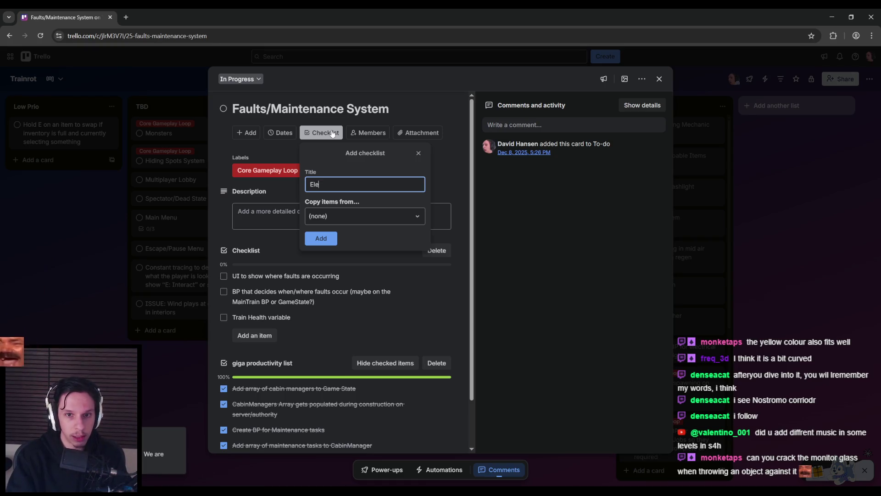
{"action": "type", "text": "ctricit"}
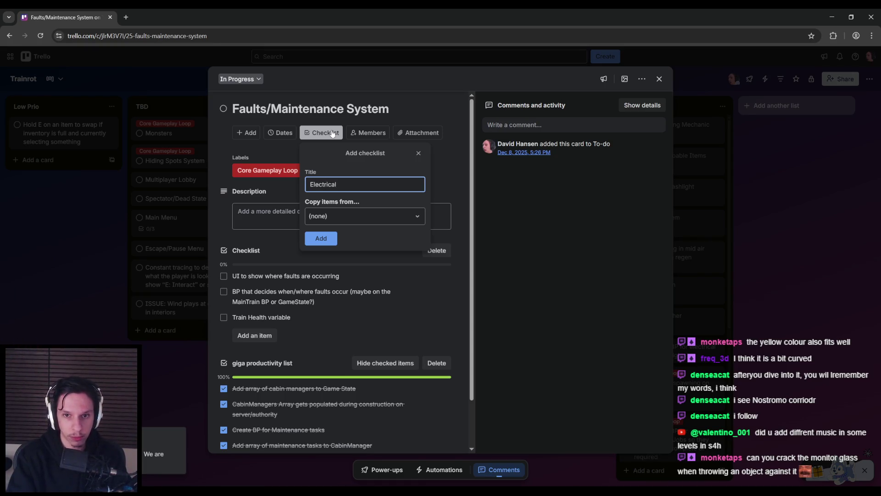
{"action": "type", "text": "ainte"}
{"action": "type", "text": "ask"}
{"action": "left_click", "coordinate": [318, 239]}
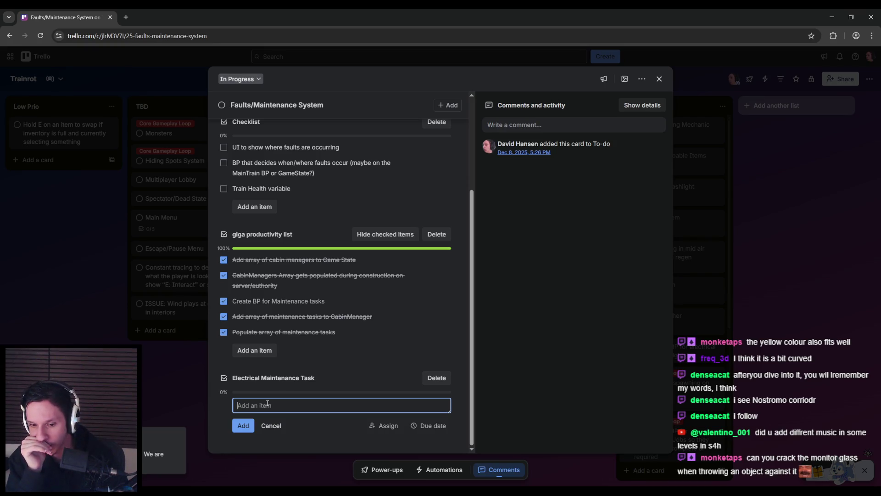
Step: Add checklist items for removing the CabinManager timer and the Fusebox electricity role
{"action": "type", "text": "Remove timer"}
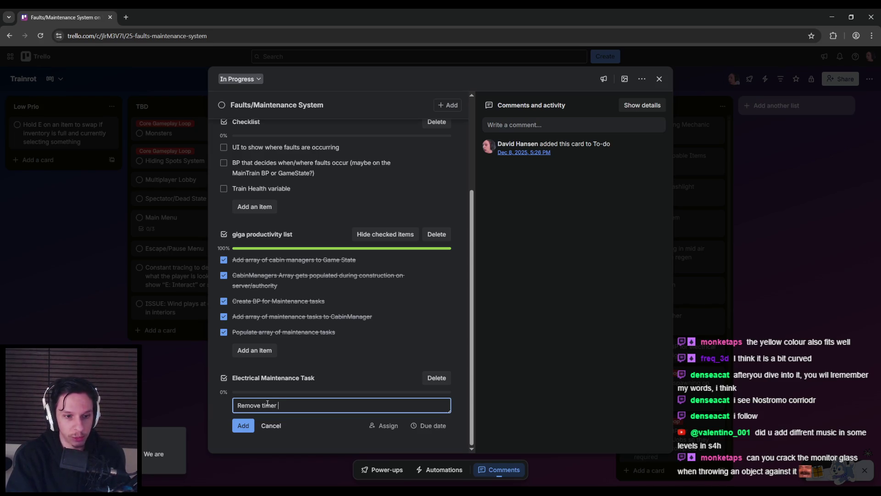
{"action": "type", "text": " for turning on/off electricity on"}
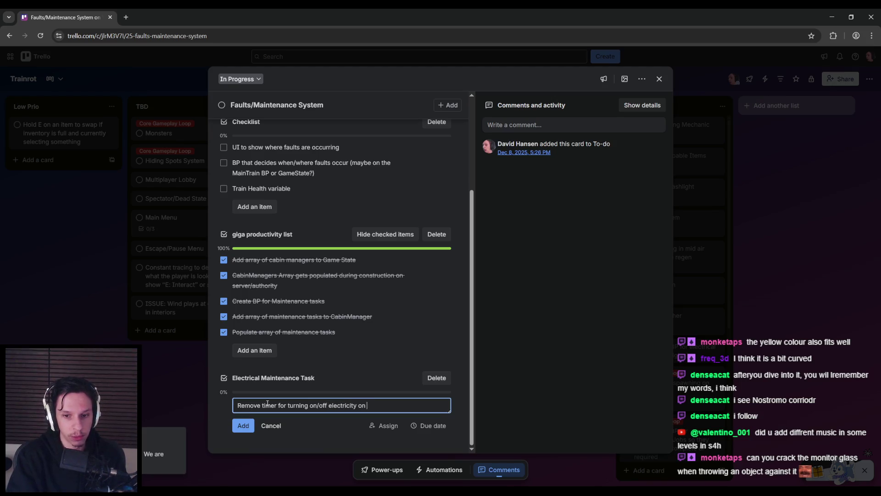
{"action": "key", "text": "BackSpace"}
{"action": "key", "text": "BackSpace"}
{"action": "key", "text": "BackSpace"}
{"action": "type", "text": "CabinManager"}
{"action": "key", "text": "Return"}
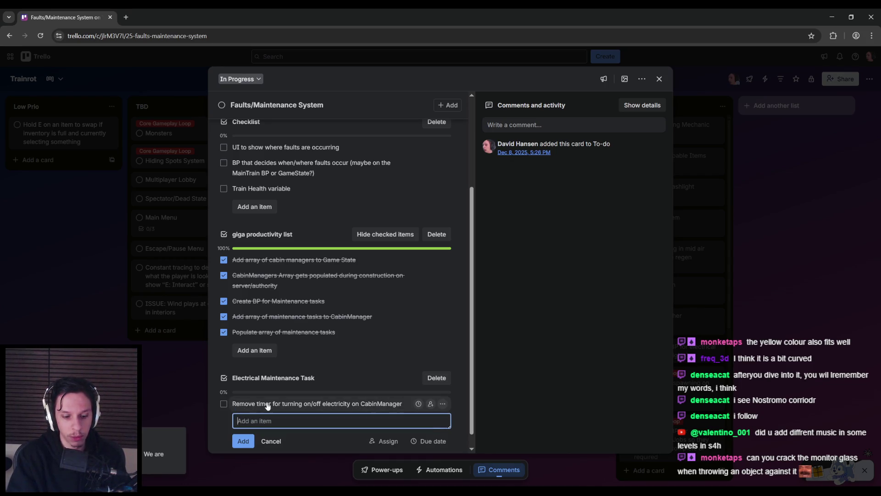
{"action": "type", "text": "when electr"}
{"action": "key", "text": "ctrl+a"}
{"action": "type", "text": "W"}
{"action": "type", "text": "Fusebo"}
{"action": "type", "text": "ed as "}
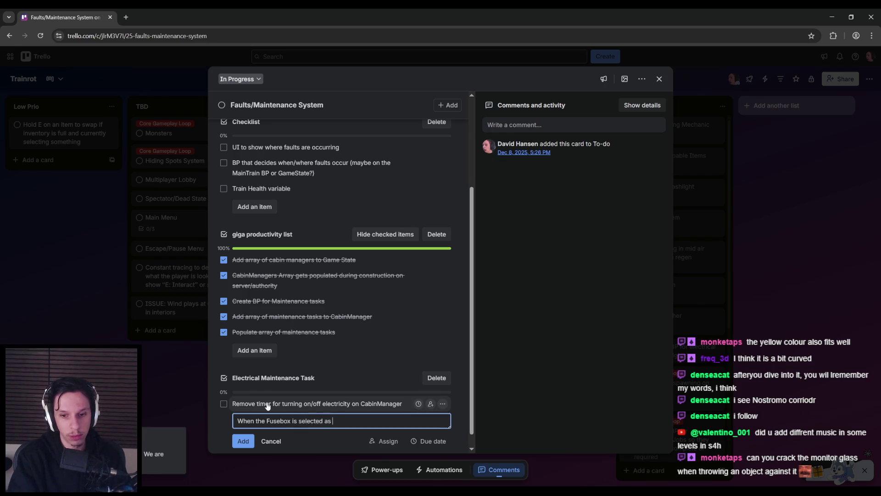
{"action": "type", "text": "a maintenanturn off electricity on Ca"}
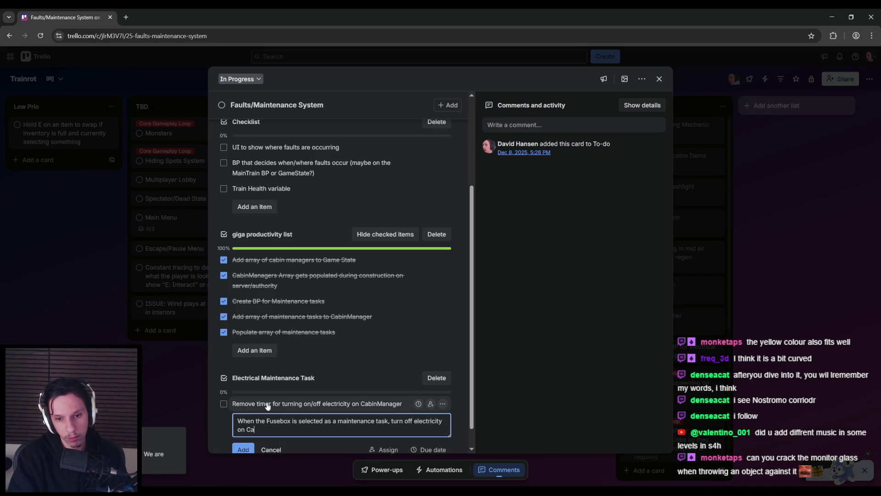
{"action": "type", "text": "Manager"}
{"action": "key", "text": "Return"}
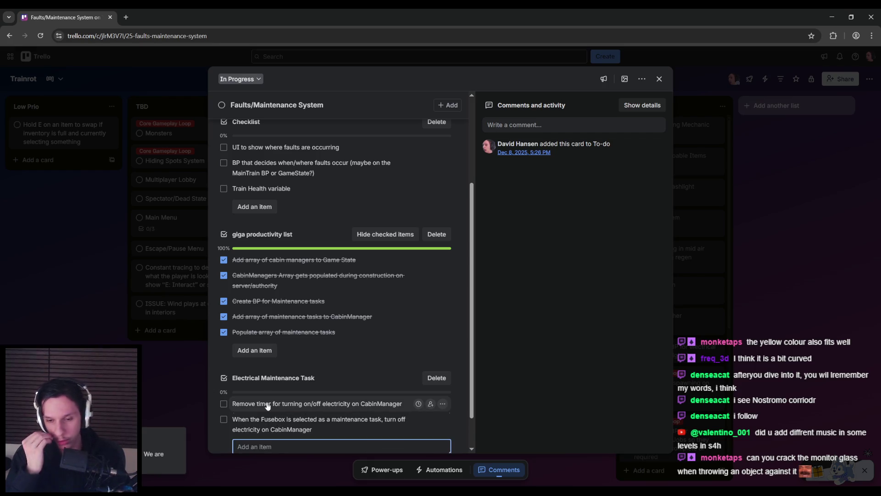
Step: Add items for the Fusebox active state and restoring electricity when the fusebox is completed
{"action": "scroll", "coordinate": [266, 404], "scroll_direction": "down", "scroll_amount": 1}
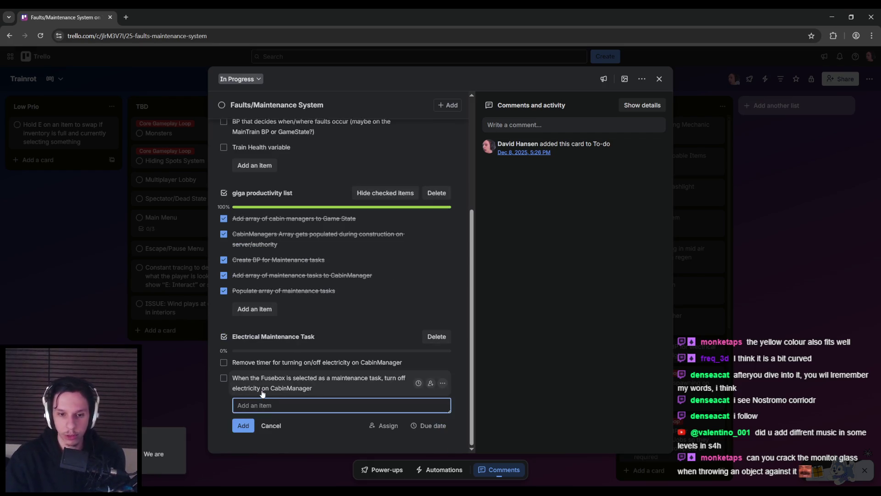
{"action": "type", "text": "Fusebox:"}
{"action": "type", "text": "Mi"}
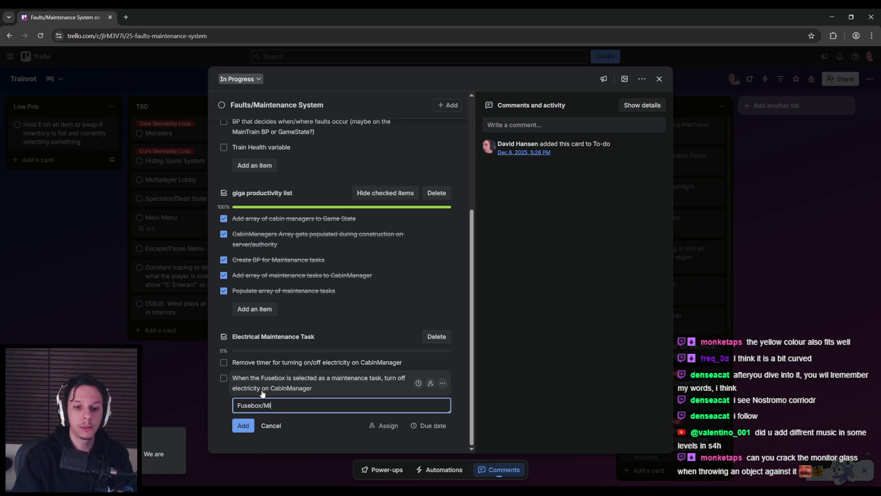
{"action": "key", "text": "BackSpace"}
{"action": "type", "text": "aintenanceActor will specify itself as active"}
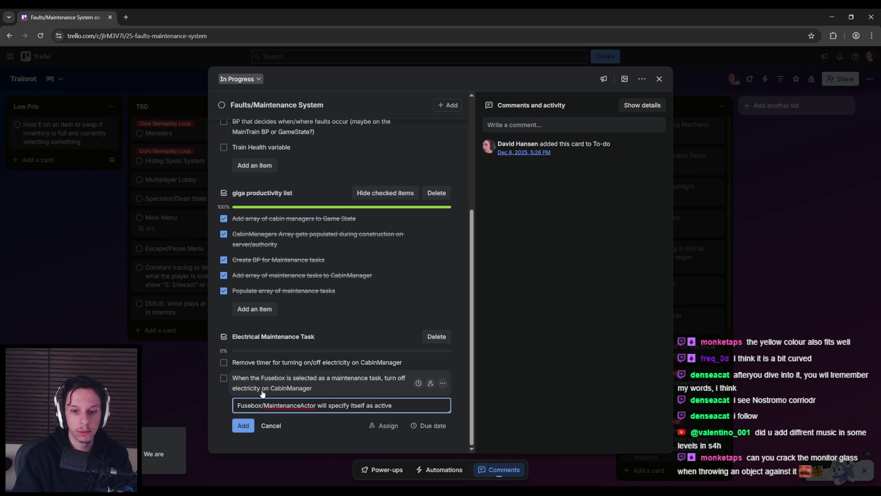
{"action": "key", "text": "Return"}
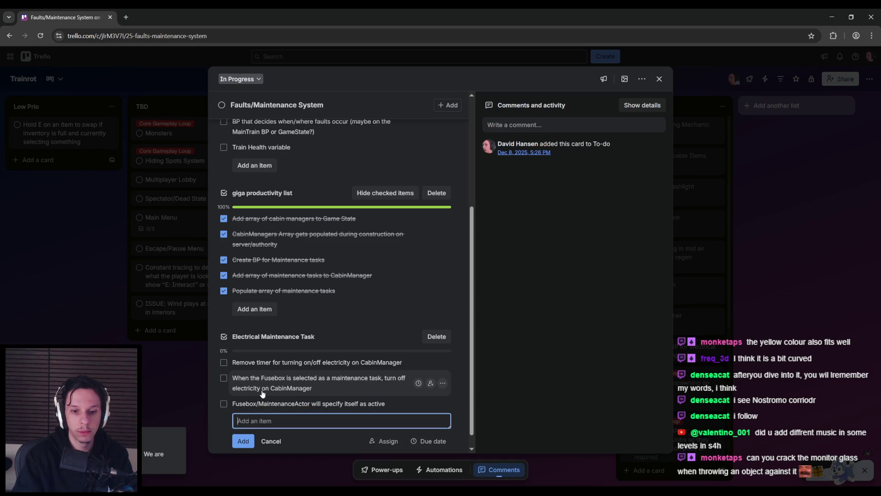
{"action": "type", "text": "When the player "}
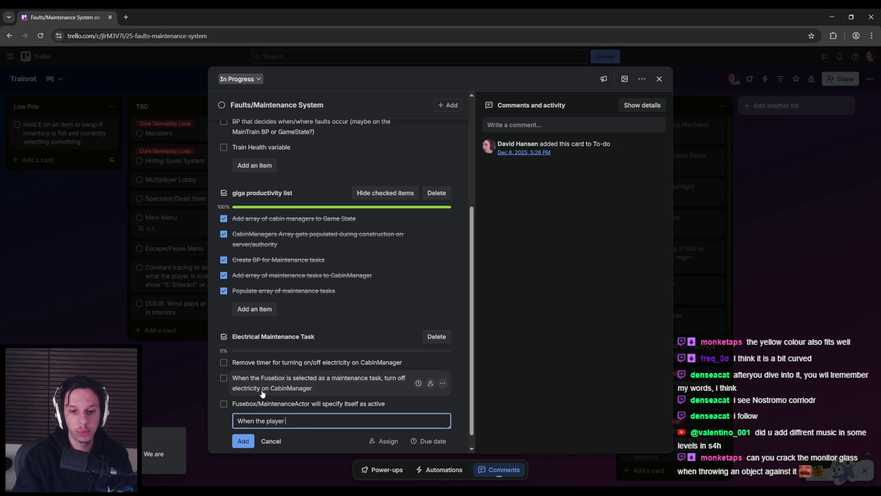
{"action": "type", "text": "completes the fusebox, remove active variable and"}
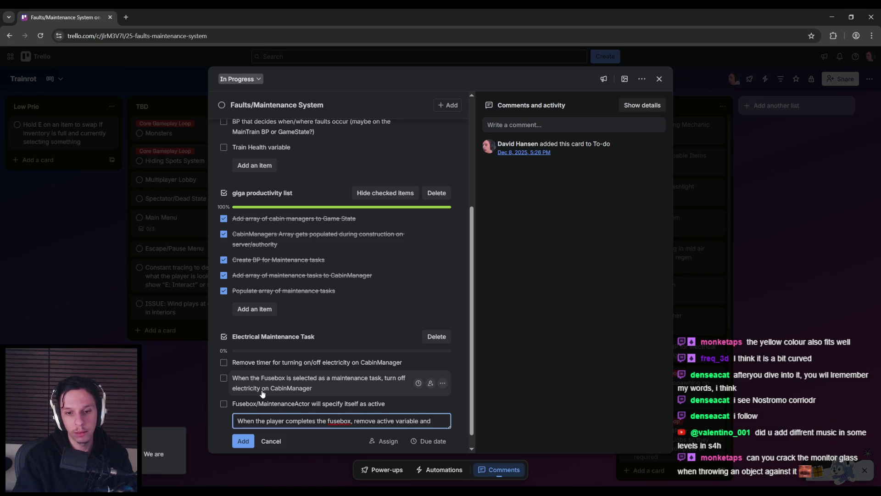
{"action": "type", "text": " turn electricity back o"}
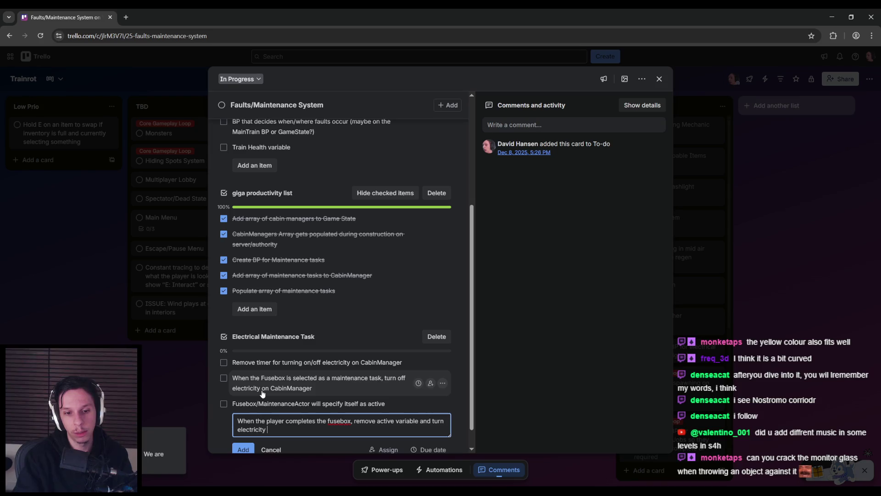
{"action": "type", "text": "n"}
{"action": "key", "text": "Return"}
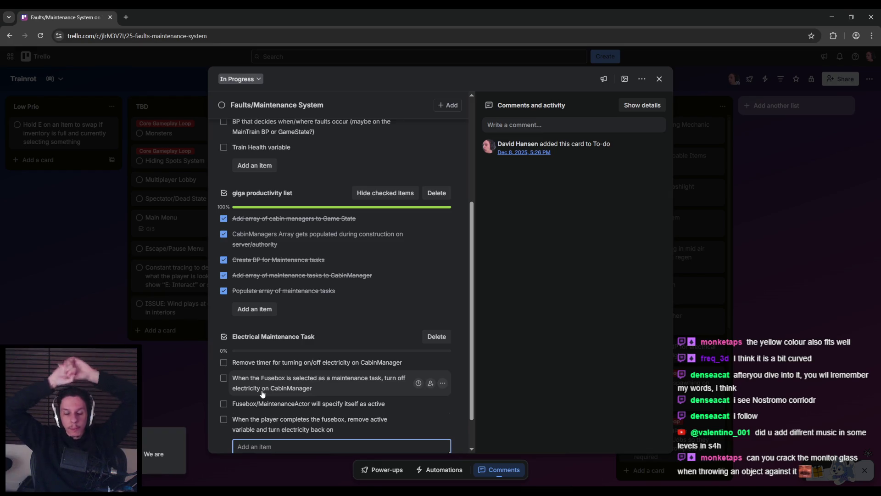
{"action": "left_click", "coordinate": [261, 466]}
Step: Frame the fuse box in the level and look over its S_FuseBox static mesh
{"action": "left_click", "coordinate": [417, 252]}
{"action": "key", "text": "f"}
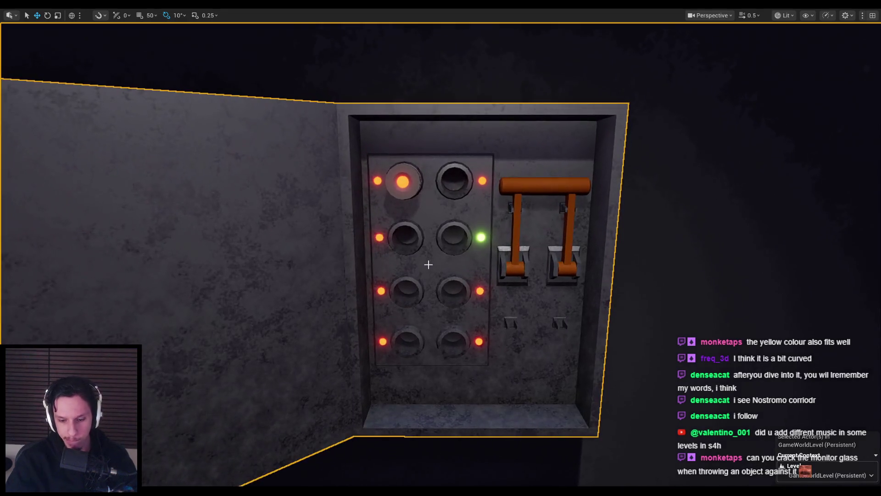
{"action": "key", "text": "F11"}
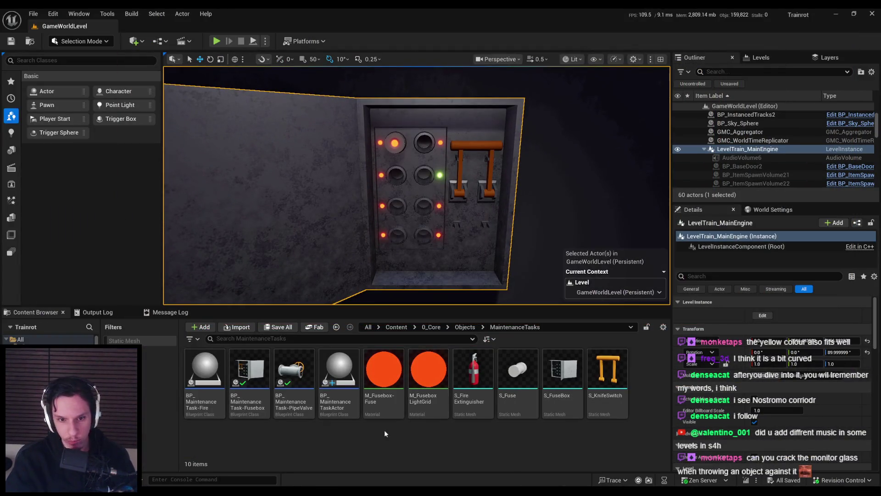
{"action": "double_click", "coordinate": [562, 370]}
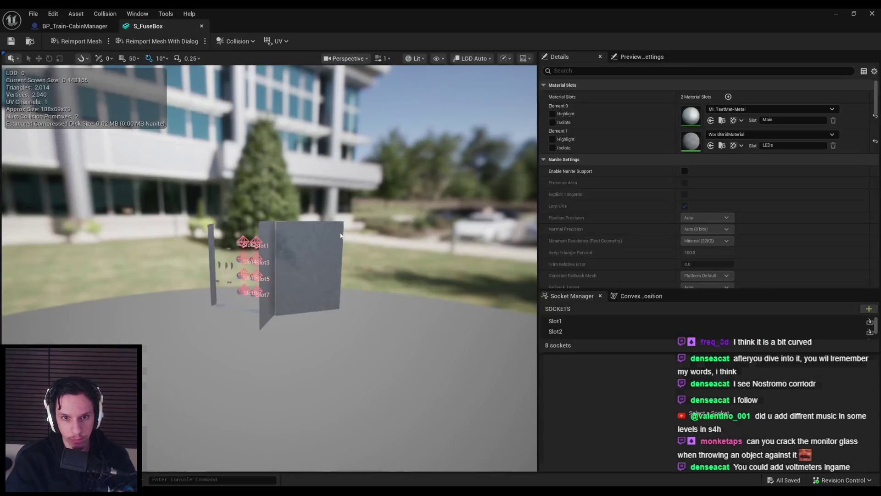
{"action": "scroll", "coordinate": [283, 175], "scroll_direction": "up", "scroll_amount": 5}
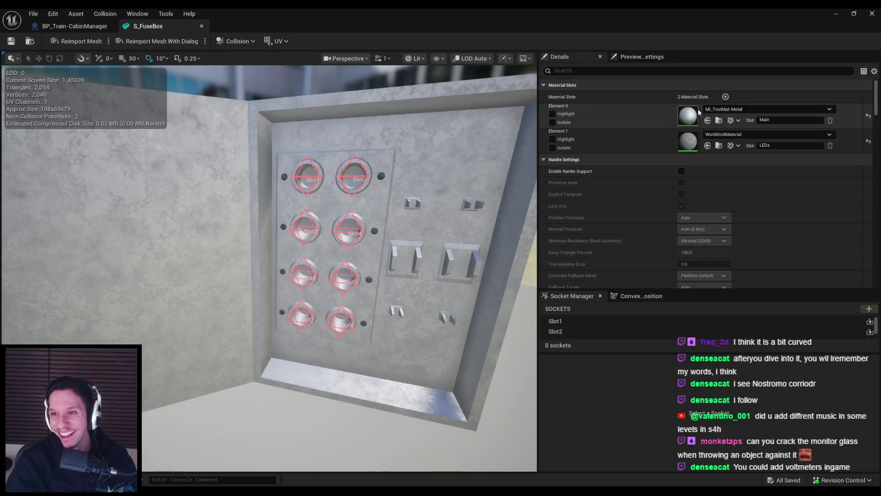
{"action": "left_click", "coordinate": [201, 26]}
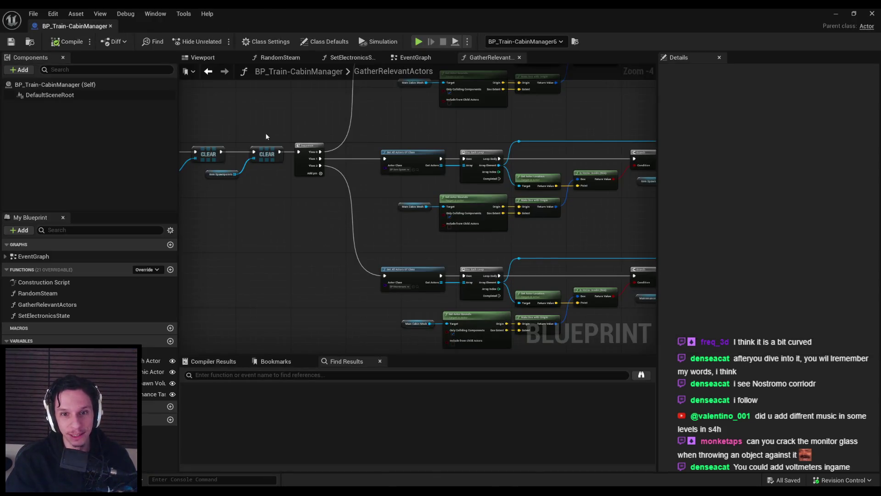
{"action": "left_click", "coordinate": [836, 14]}
Step: In BP_MaintenanceTask-Fusebox's viewport, select the Box component and open its M_FuseboxLightGrid material
{"action": "double_click", "coordinate": [249, 370]}
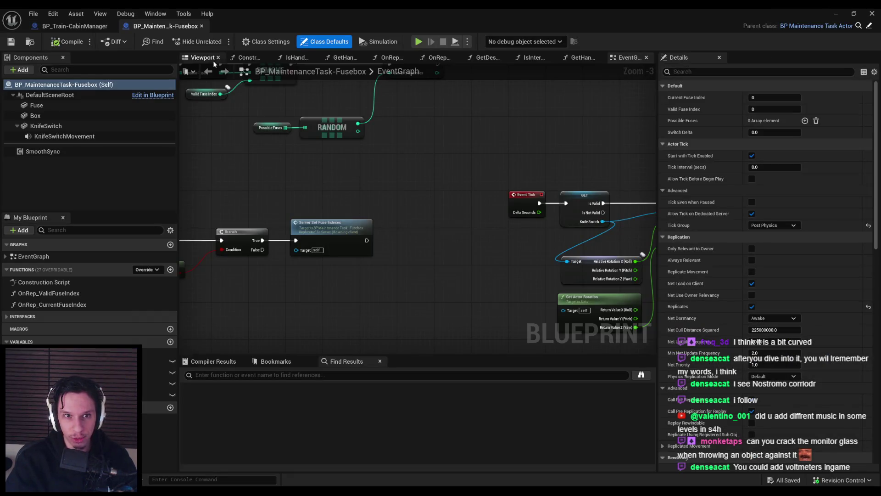
{"action": "left_click", "coordinate": [203, 57]}
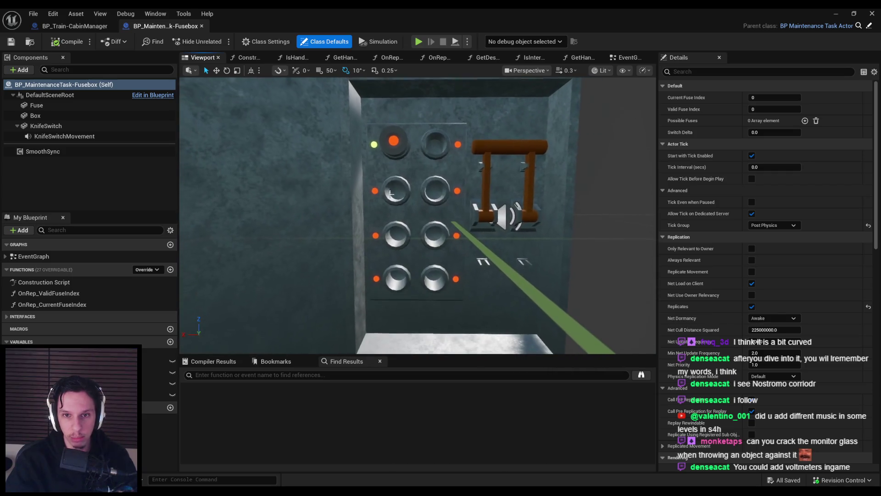
{"action": "left_click", "coordinate": [445, 145]}
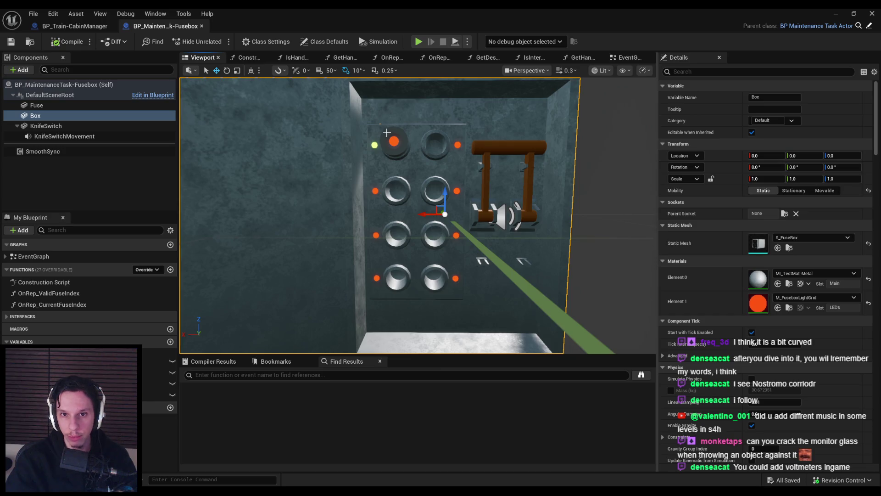
{"action": "double_click", "coordinate": [760, 305]}
{"action": "mouse_move", "coordinate": [383, 250]}
{"action": "left_mouse_down"}
{"action": "mouse_move", "coordinate": [513, 232]}
{"action": "mouse_move", "coordinate": [551, 179]}
{"action": "mouse_move", "coordinate": [567, 172]}
{"action": "mouse_move", "coordinate": [685, 227]}
{"action": "left_mouse_up"}
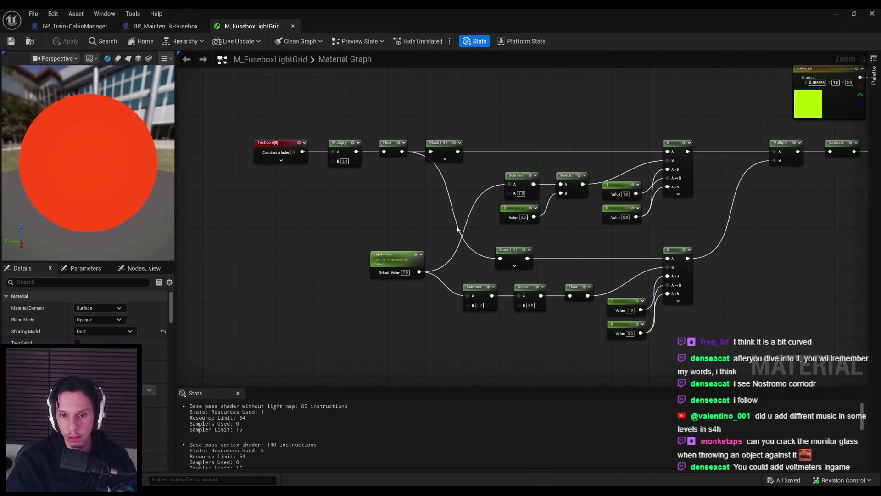
Step: Preview the outputs of the two If nodes and the Multiply, Saturate and Lerp nodes
{"action": "left_click_drag", "start_coordinate": [684, 182], "coordinate": [574, 183]}
{"action": "right_click", "coordinate": [575, 181]}
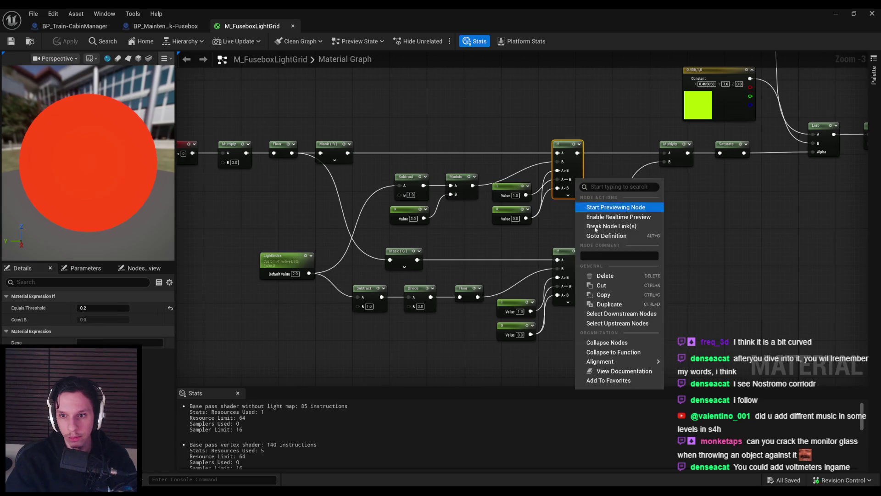
{"action": "left_click", "coordinate": [616, 207]}
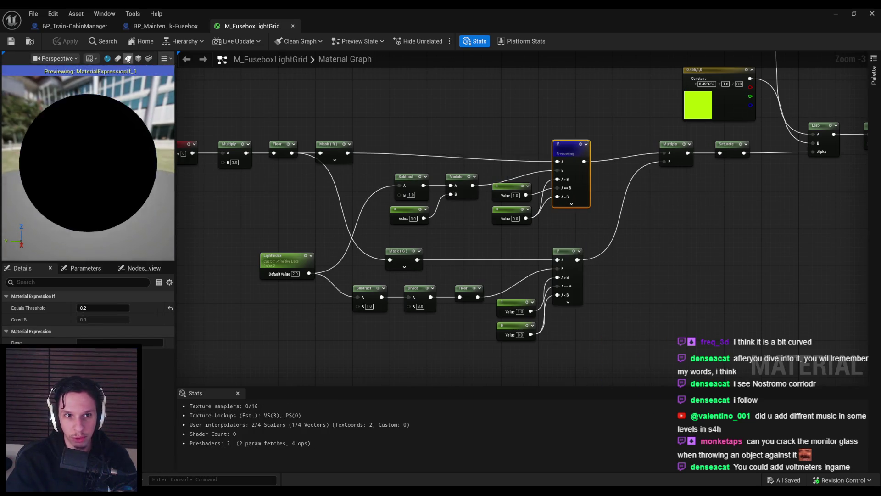
{"action": "right_click", "coordinate": [569, 257]}
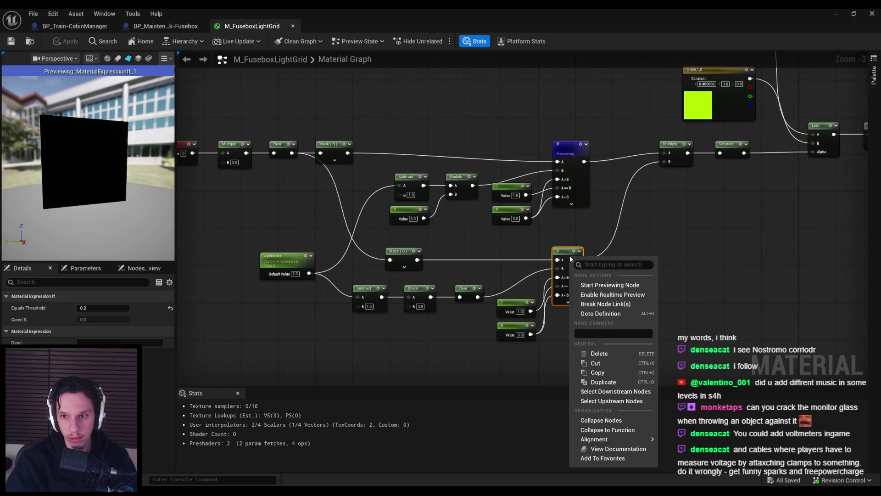
{"action": "left_click", "coordinate": [595, 286]}
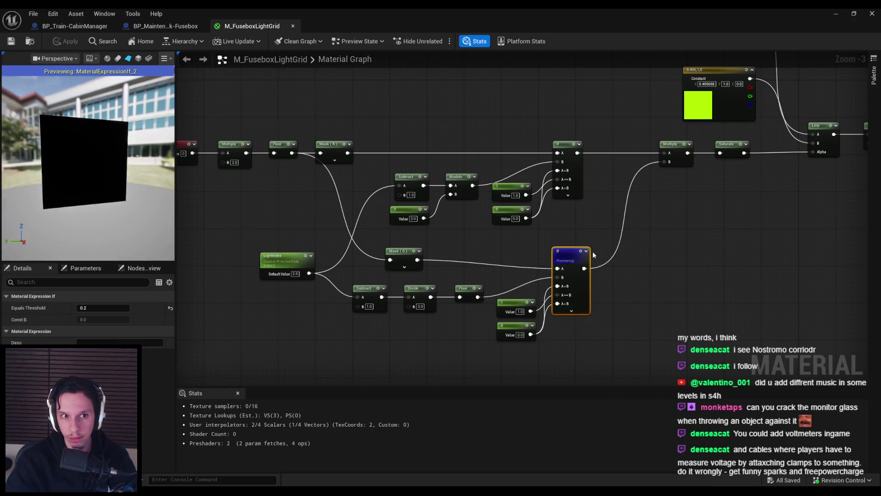
{"action": "right_click", "coordinate": [677, 164]}
{"action": "left_click", "coordinate": [695, 190]}
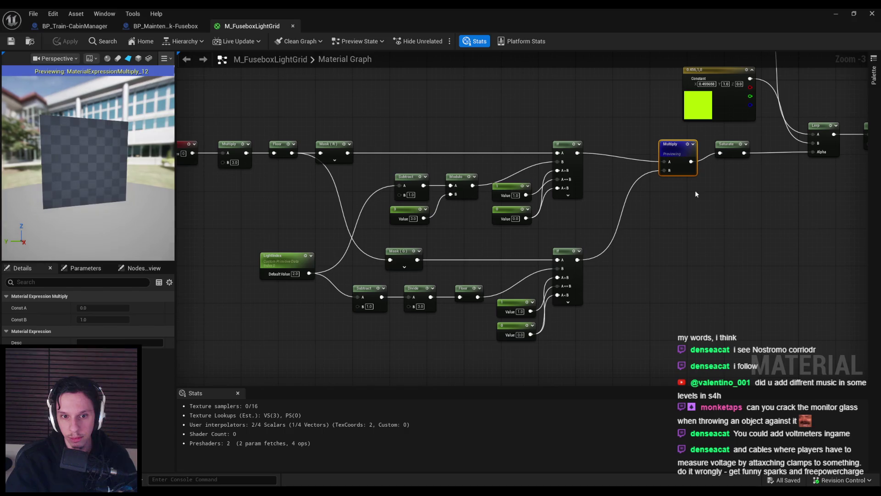
{"action": "mouse_move", "coordinate": [696, 190]}
{"action": "left_mouse_down"}
{"action": "mouse_move", "coordinate": [495, 222]}
{"action": "mouse_move", "coordinate": [617, 258]}
{"action": "mouse_move", "coordinate": [613, 271]}
{"action": "left_mouse_up"}
{"action": "right_click", "coordinate": [526, 234]}
{"action": "left_click", "coordinate": [548, 265]}
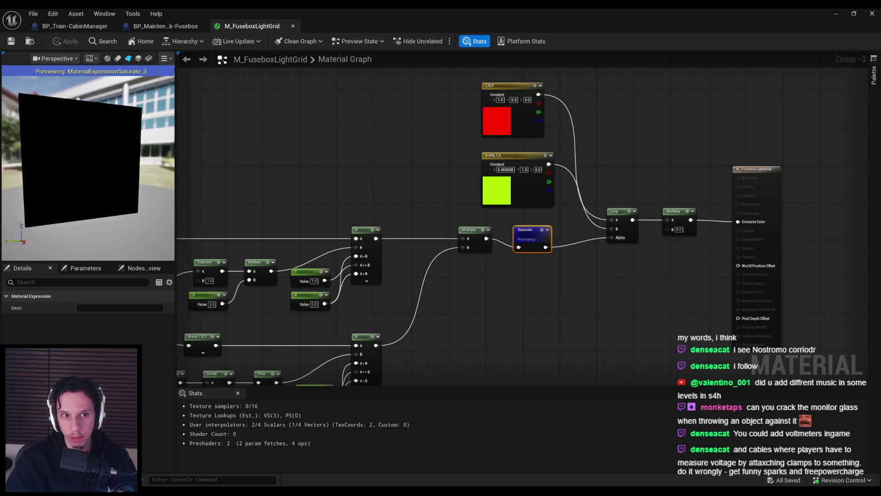
{"action": "right_click", "coordinate": [627, 236]}
{"action": "left_click", "coordinate": [654, 262]}
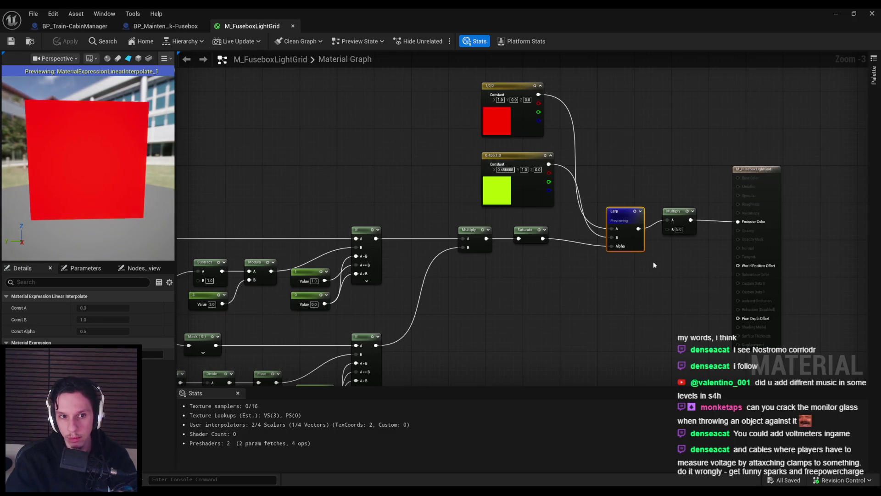
Step: Check the LightIndex parameter's settings and close the M_FuseboxLightGrid material
{"action": "mouse_move", "coordinate": [654, 261]}
{"action": "left_mouse_down"}
{"action": "mouse_move", "coordinate": [734, 198]}
{"action": "mouse_move", "coordinate": [780, 181]}
{"action": "mouse_move", "coordinate": [732, 159]}
{"action": "left_mouse_up"}
{"action": "left_click", "coordinate": [360, 288]}
{"action": "left_click_drag", "start_coordinate": [579, 272], "coordinate": [470, 266]}
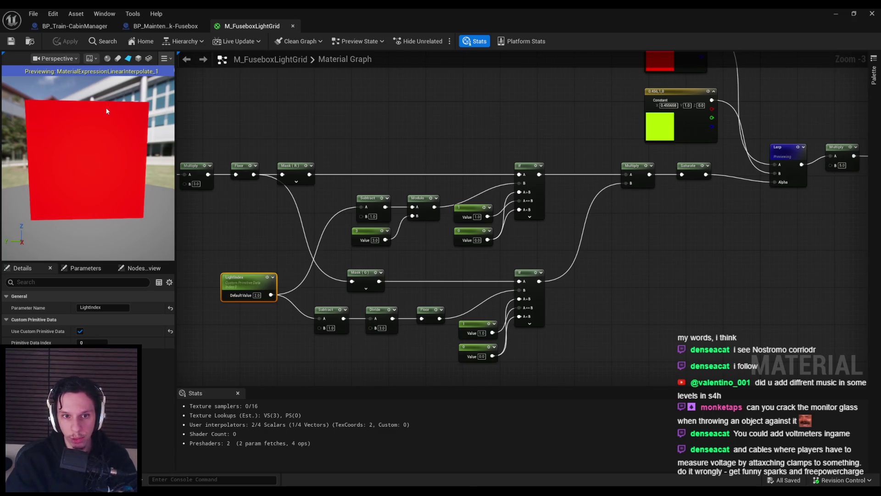
{"action": "key", "text": "ctrl+w"}
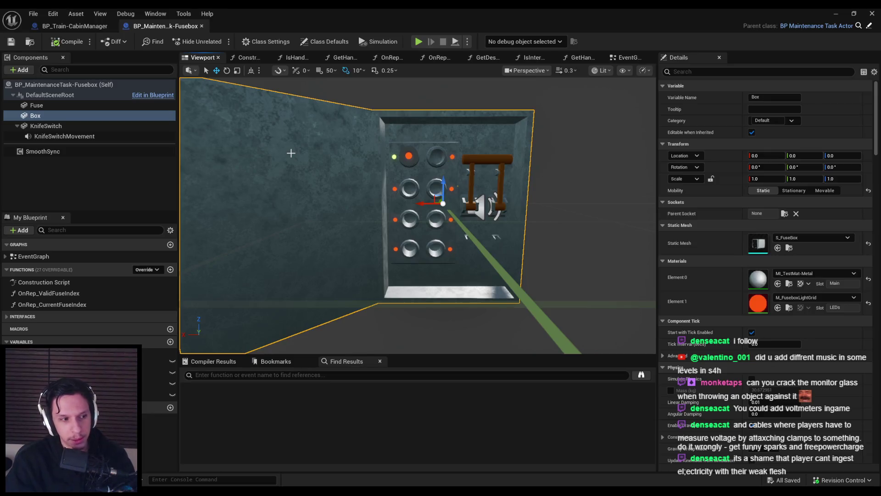
{"action": "mouse_move", "coordinate": [289, 154]}
{"action": "left_mouse_down"}
{"action": "mouse_move", "coordinate": [339, 156]}
{"action": "mouse_move", "coordinate": [289, 157]}
{"action": "left_mouse_up"}
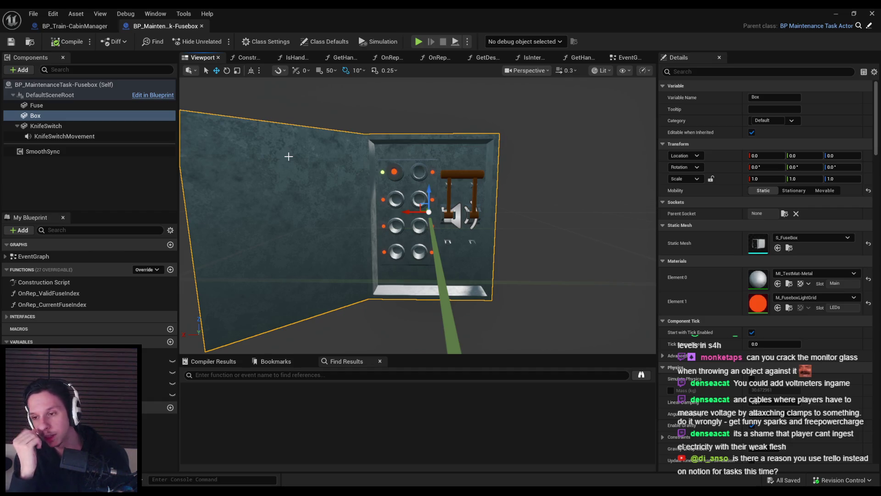
{"action": "left_click", "coordinate": [130, 178]}
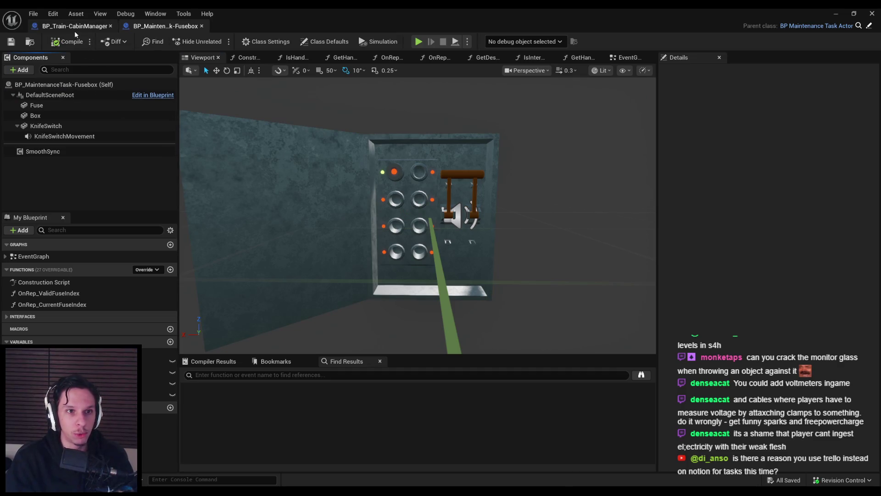
Step: Zoom and pan around the cabin manager's GatherRelevantActors graph to review the actor-gathering nodes
{"action": "left_click", "coordinate": [74, 29]}
{"action": "left_click", "coordinate": [136, 28]}
{"action": "left_click", "coordinate": [74, 26]}
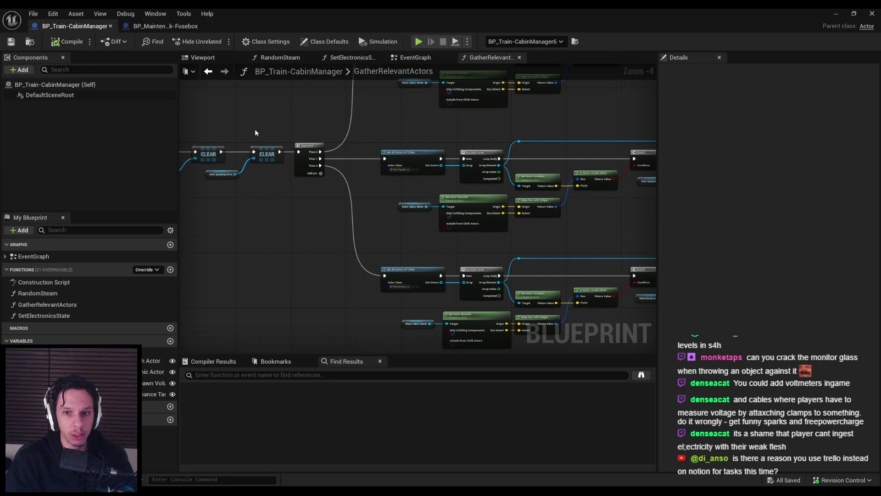
{"action": "scroll", "coordinate": [400, 228], "scroll_direction": "up", "scroll_amount": 3}
{"action": "scroll", "coordinate": [271, 214], "scroll_direction": "down", "scroll_amount": 2}
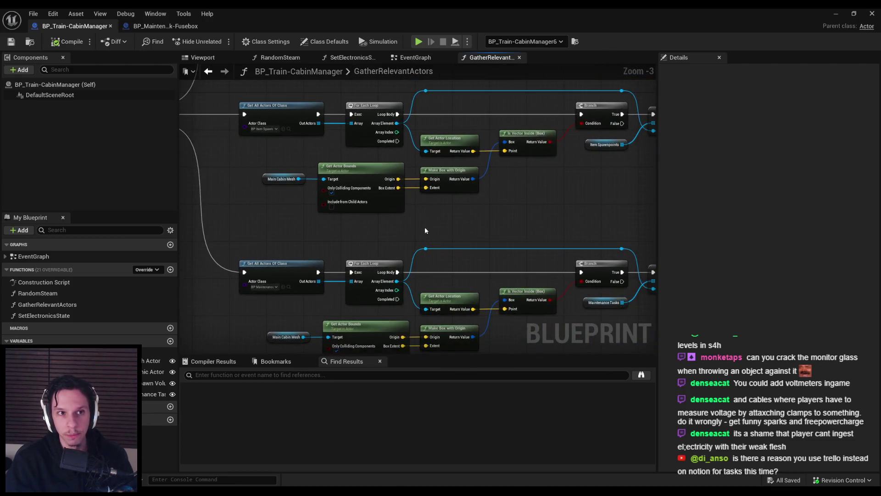
{"action": "scroll", "coordinate": [366, 233], "scroll_direction": "down", "scroll_amount": 2}
{"action": "mouse_move", "coordinate": [366, 233]}
{"action": "left_mouse_down"}
{"action": "mouse_move", "coordinate": [493, 201]}
{"action": "mouse_move", "coordinate": [408, 237]}
{"action": "left_mouse_up"}
{"action": "scroll", "coordinate": [497, 206], "scroll_direction": "up", "scroll_amount": 2}
{"action": "scroll", "coordinate": [497, 205], "scroll_direction": "up", "scroll_amount": 1}
{"action": "scroll", "coordinate": [497, 205], "scroll_direction": "down", "scroll_amount": 1}
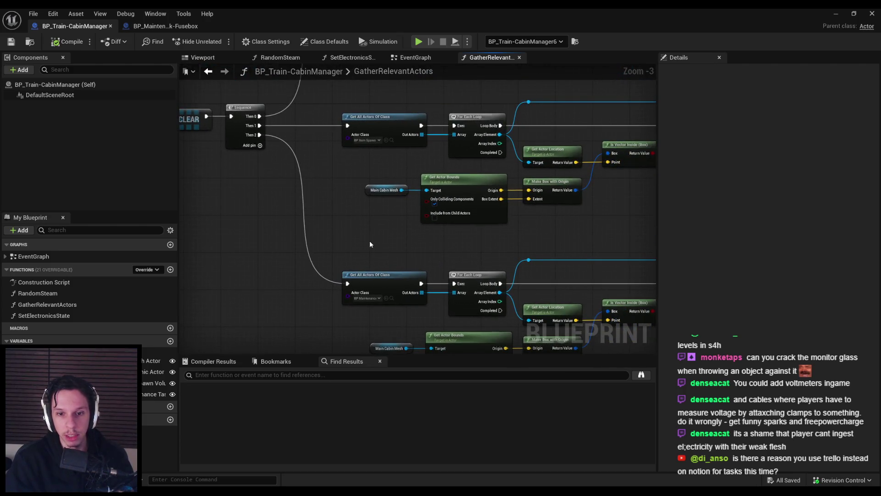
{"action": "scroll", "coordinate": [370, 241], "scroll_direction": "down", "scroll_amount": 2}
{"action": "scroll", "coordinate": [326, 222], "scroll_direction": "up", "scroll_amount": 4}
{"action": "scroll", "coordinate": [323, 224], "scroll_direction": "down", "scroll_amount": 1}
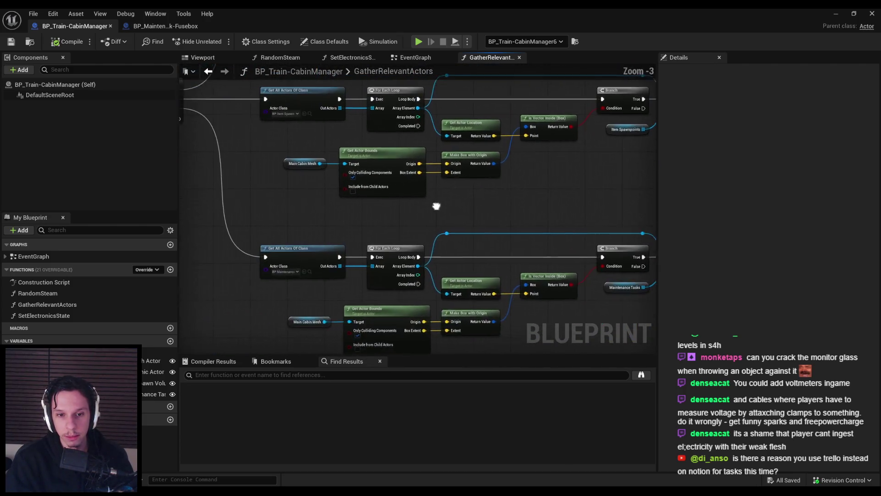
{"action": "scroll", "coordinate": [354, 202], "scroll_direction": "down", "scroll_amount": 1}
{"action": "scroll", "coordinate": [349, 238], "scroll_direction": "down", "scroll_amount": 1}
{"action": "scroll", "coordinate": [410, 238], "scroll_direction": "up", "scroll_amount": 2}
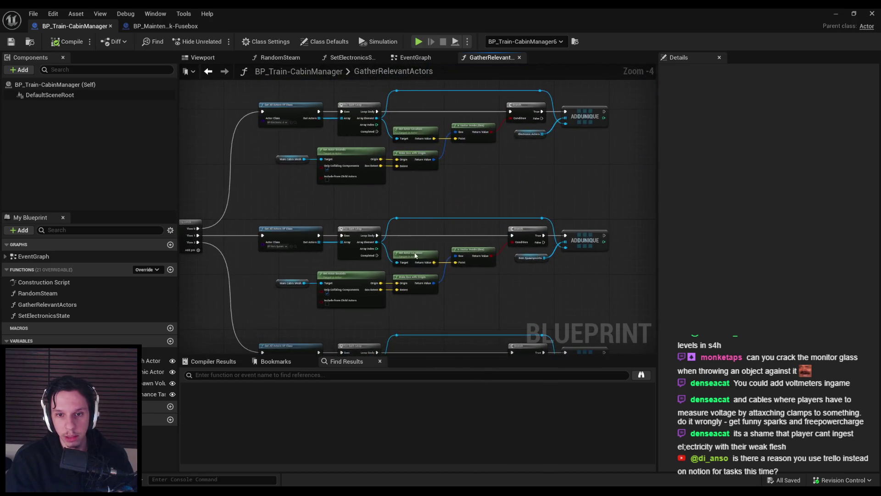
{"action": "scroll", "coordinate": [401, 214], "scroll_direction": "down", "scroll_amount": 1}
{"action": "left_click_drag", "start_coordinate": [398, 189], "coordinate": [379, 213]}
{"action": "scroll", "coordinate": [378, 214], "scroll_direction": "down", "scroll_amount": 1}
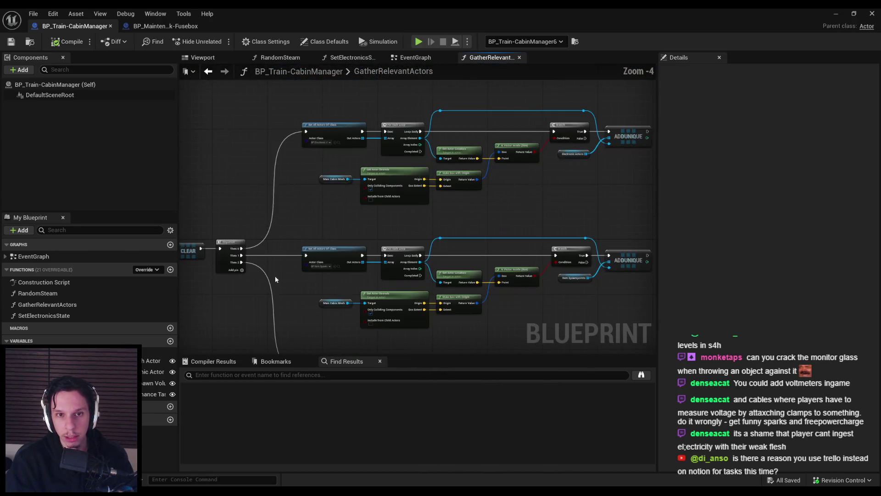
{"action": "scroll", "coordinate": [414, 180], "scroll_direction": "up", "scroll_amount": 1}
{"action": "scroll", "coordinate": [427, 193], "scroll_direction": "up", "scroll_amount": 1}
{"action": "scroll", "coordinate": [428, 215], "scroll_direction": "down", "scroll_amount": 2}
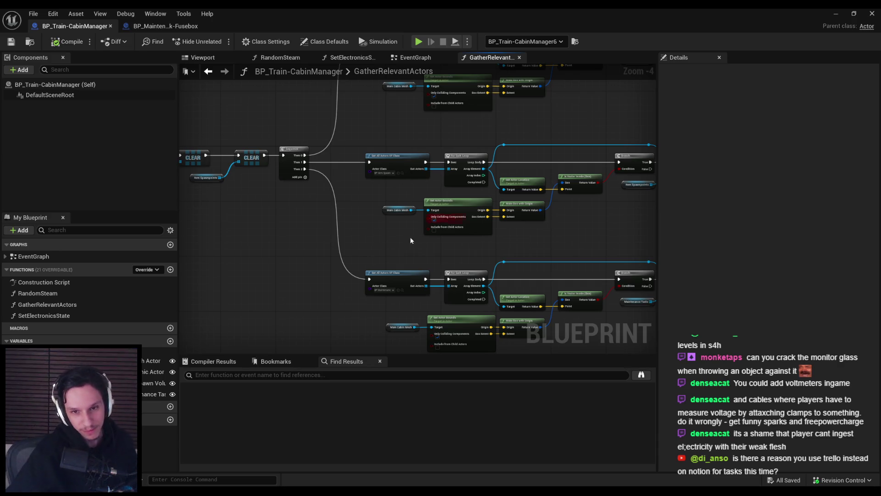
{"action": "scroll", "coordinate": [318, 301], "scroll_direction": "up", "scroll_amount": 2}
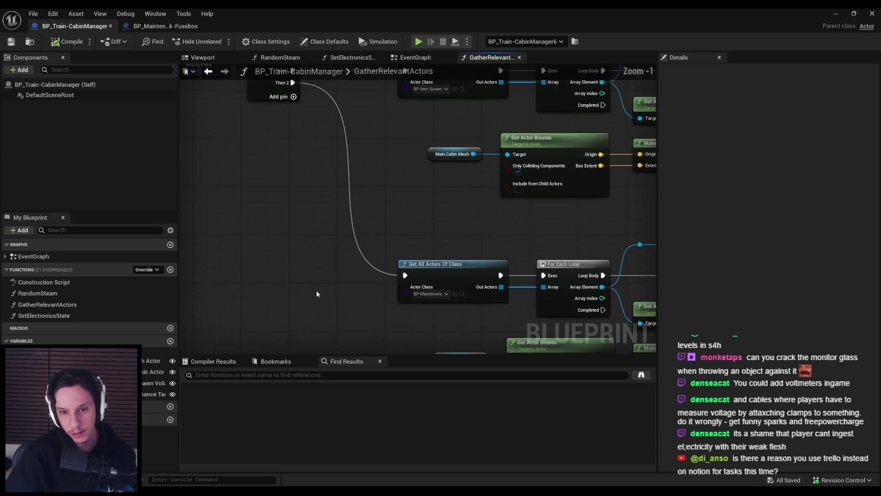
{"action": "scroll", "coordinate": [381, 303], "scroll_direction": "down", "scroll_amount": 2}
{"action": "scroll", "coordinate": [339, 252], "scroll_direction": "up", "scroll_amount": 1}
{"action": "scroll", "coordinate": [338, 256], "scroll_direction": "down", "scroll_amount": 2}
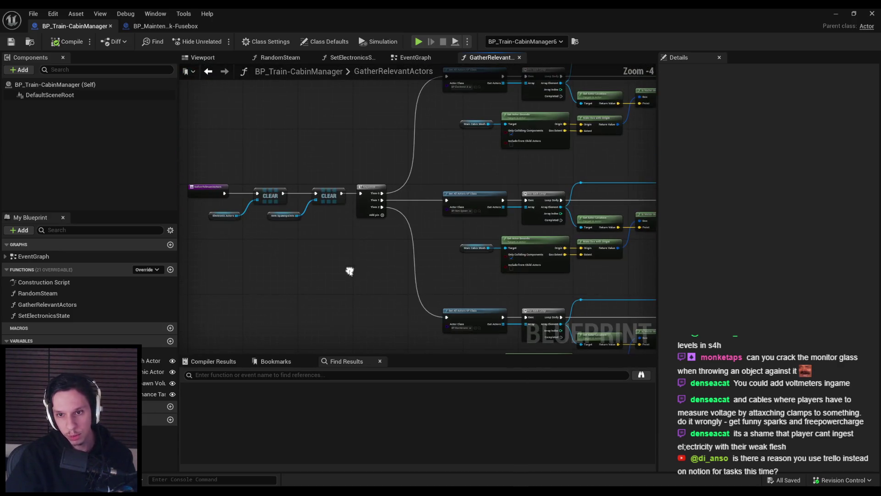
{"action": "scroll", "coordinate": [332, 279], "scroll_direction": "up", "scroll_amount": 1}
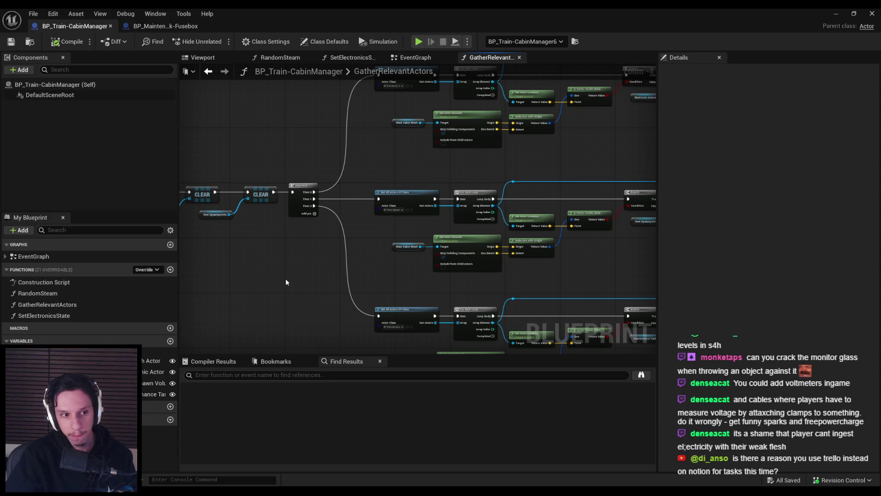
Step: Glance at the fusebox blueprint, return to GatherRelevantActors, then switch to the Trainrot Notion page
{"action": "left_click", "coordinate": [159, 26]}
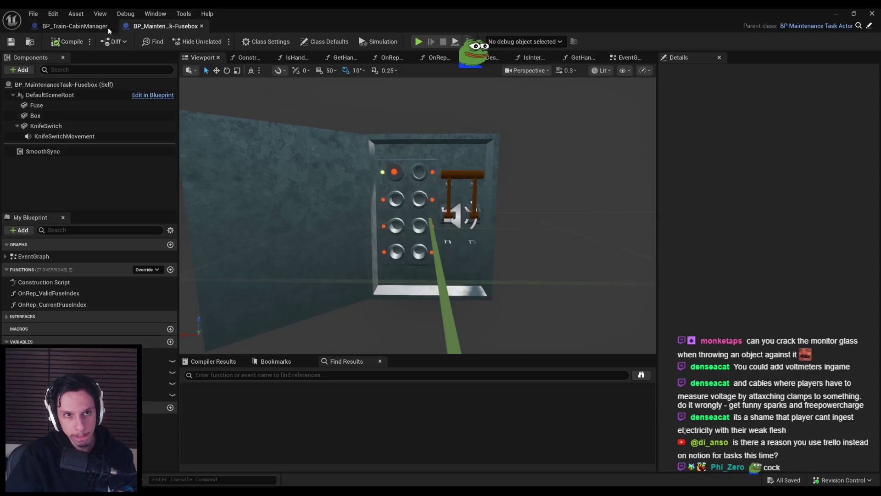
{"action": "left_click", "coordinate": [64, 27]}
{"action": "left_click", "coordinate": [159, 26]}
{"action": "left_click", "coordinate": [74, 27]}
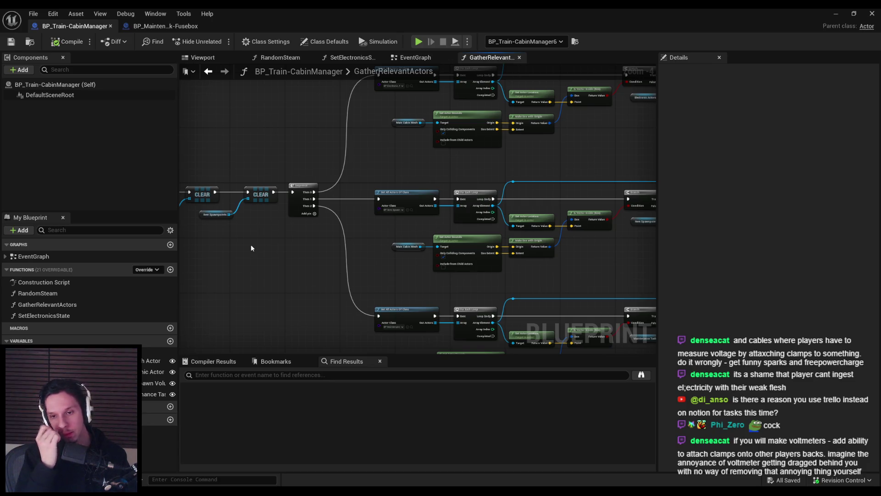
{"action": "scroll", "coordinate": [251, 248], "scroll_direction": "up", "scroll_amount": 1}
{"action": "scroll", "coordinate": [269, 315], "scroll_direction": "down", "scroll_amount": 1}
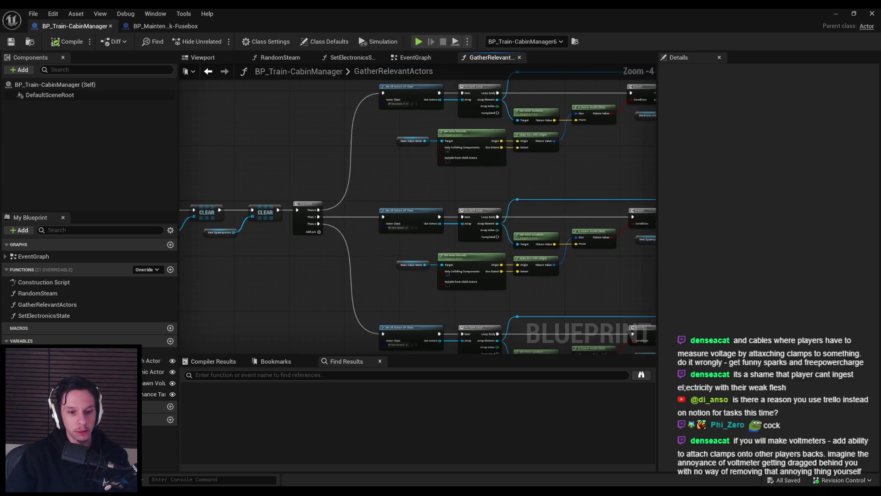
{"action": "key", "text": "alt+Tab"}
{"action": "scroll", "coordinate": [374, 335], "scroll_direction": "down", "scroll_amount": 3}
{"action": "scroll", "coordinate": [367, 349], "scroll_direction": "up", "scroll_amount": 2}
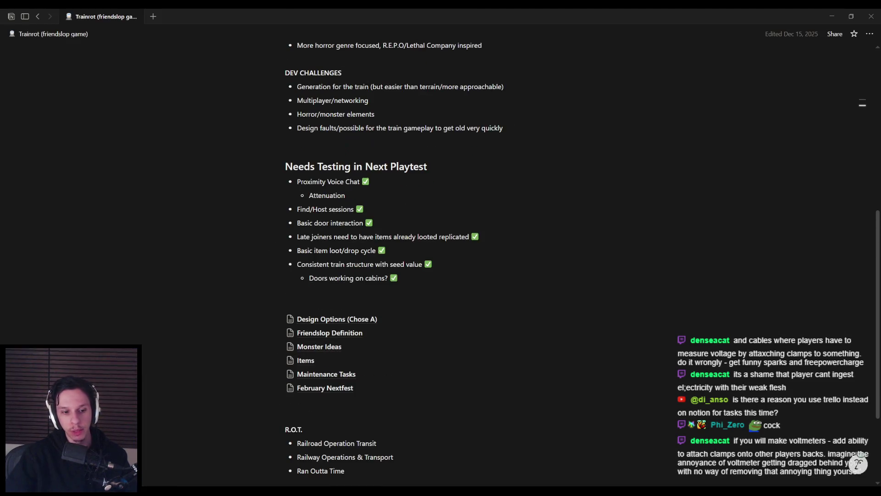
Step: Reload the Trello Trainrot board and open the Faults/Maintenance System card, now showing 5/12
{"action": "key", "text": "alt+Tab"}
{"action": "key", "text": "Escape"}
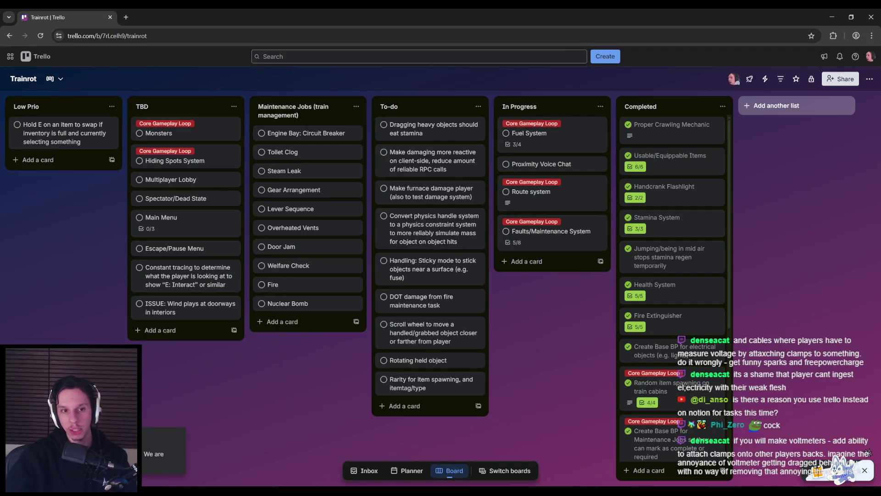
{"action": "scroll", "coordinate": [673, 405], "scroll_direction": "down", "scroll_amount": 5}
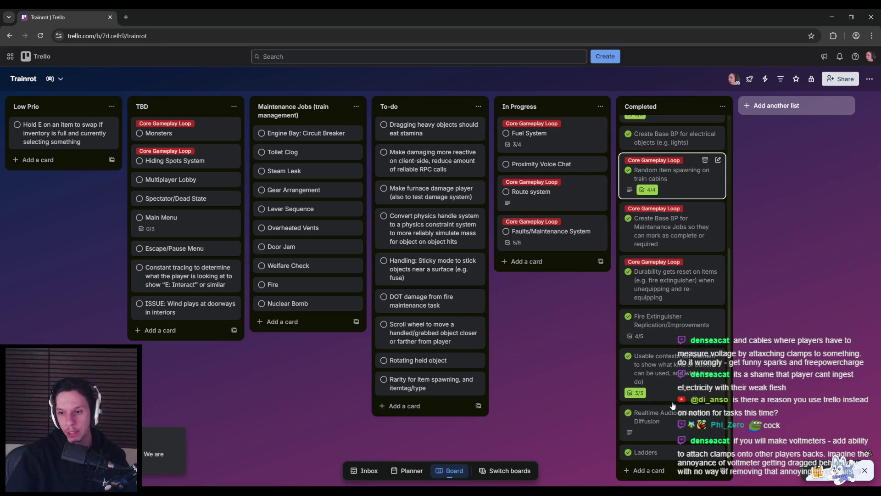
{"action": "scroll", "coordinate": [673, 405], "scroll_direction": "up", "scroll_amount": 5}
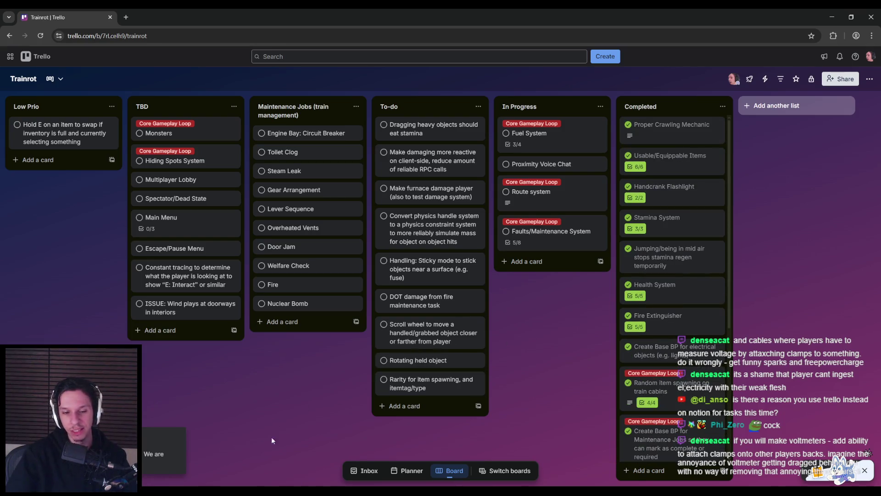
{"action": "left_click", "coordinate": [164, 485]}
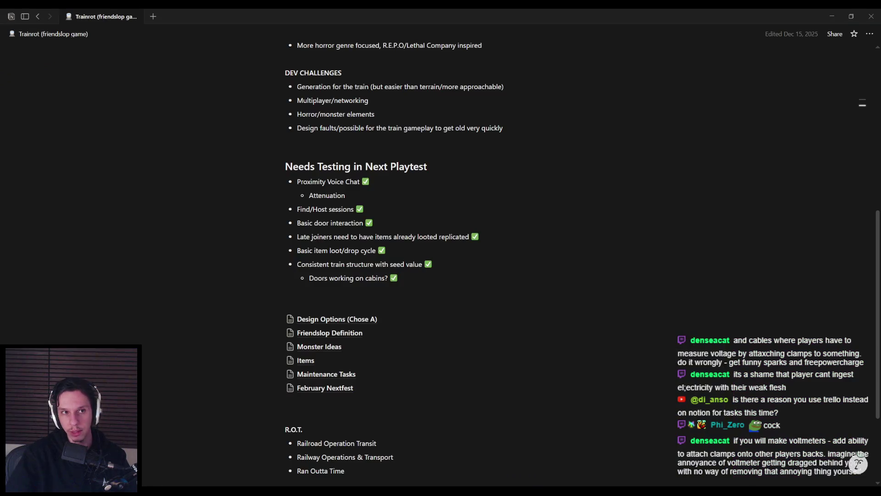
{"action": "key", "text": "alt+Tab"}
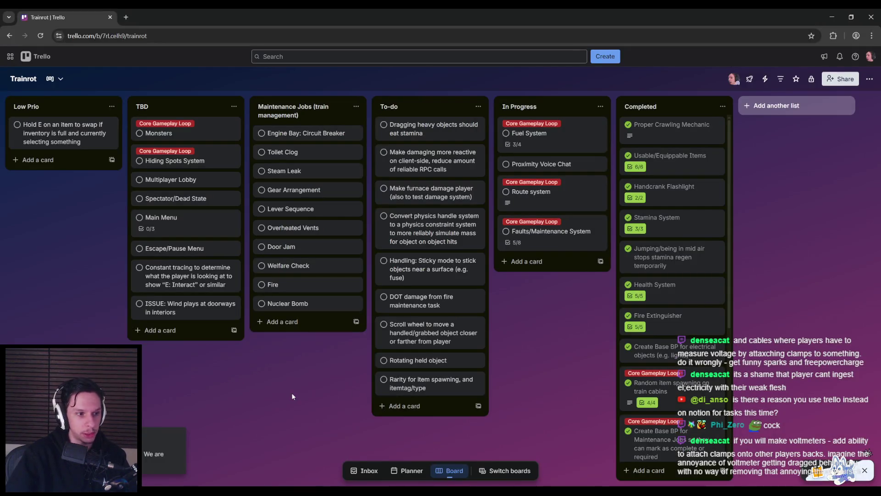
{"action": "left_click", "coordinate": [40, 36]}
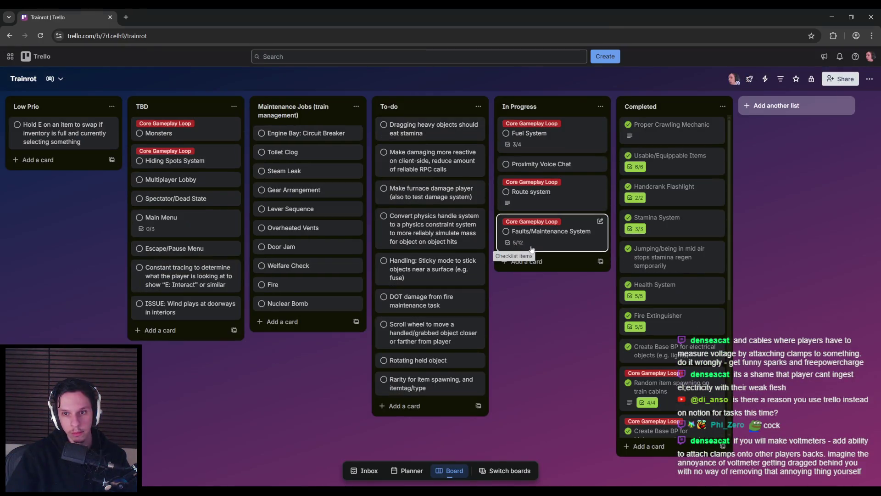
{"action": "left_click", "coordinate": [528, 250]}
Step: Reopen the Faults/Maintenance System card and scroll to its Electrical Maintenance Task checklist before returning to Unreal
{"action": "scroll", "coordinate": [327, 336], "scroll_direction": "down", "scroll_amount": 3}
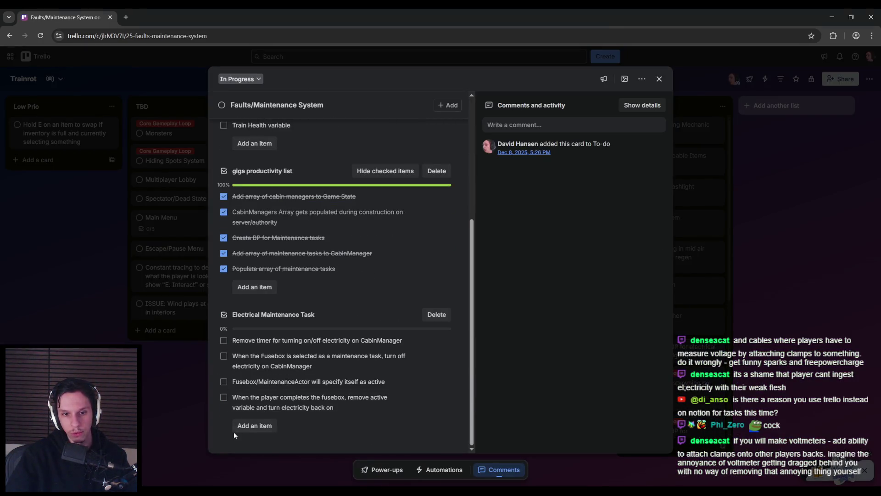
{"action": "scroll", "coordinate": [225, 427], "scroll_direction": "up", "scroll_amount": 4}
{"action": "scroll", "coordinate": [227, 342], "scroll_direction": "down", "scroll_amount": 3}
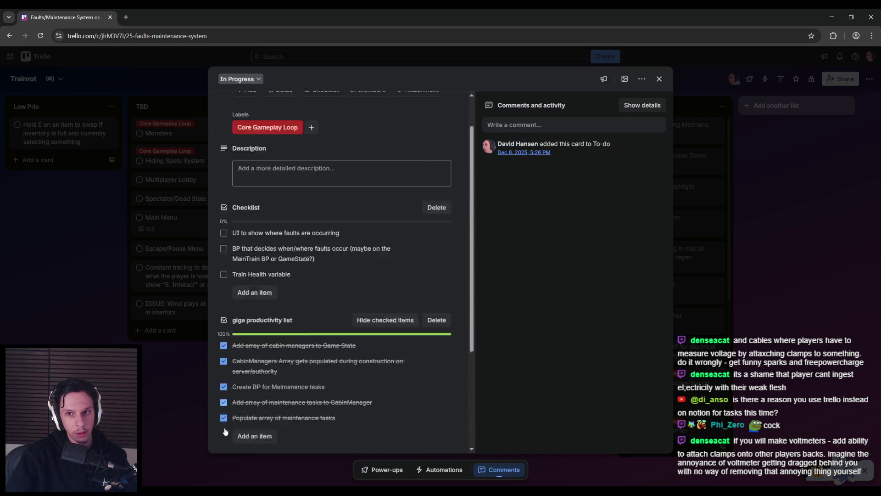
{"action": "left_click", "coordinate": [170, 376]}
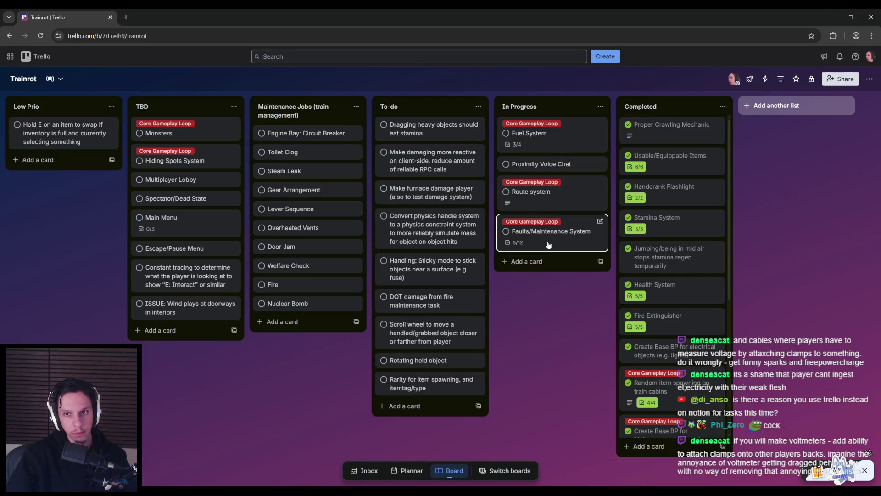
{"action": "left_click", "coordinate": [546, 244]}
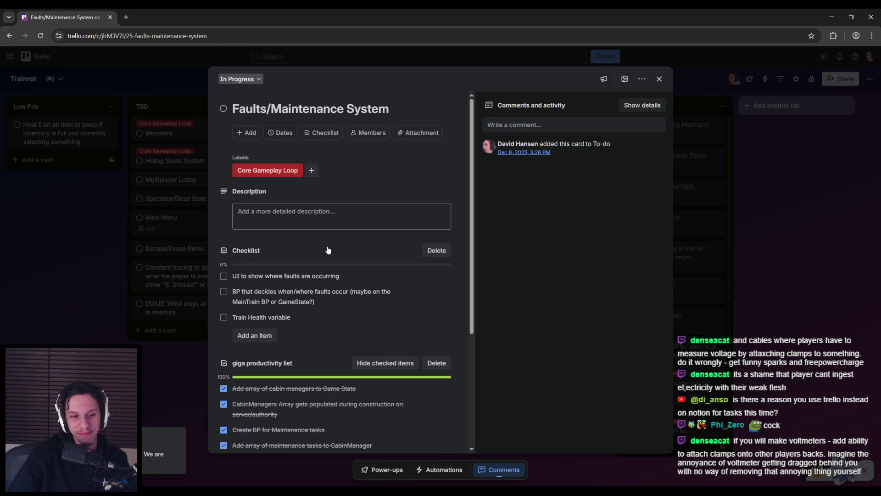
{"action": "scroll", "coordinate": [327, 244], "scroll_direction": "down", "scroll_amount": 2}
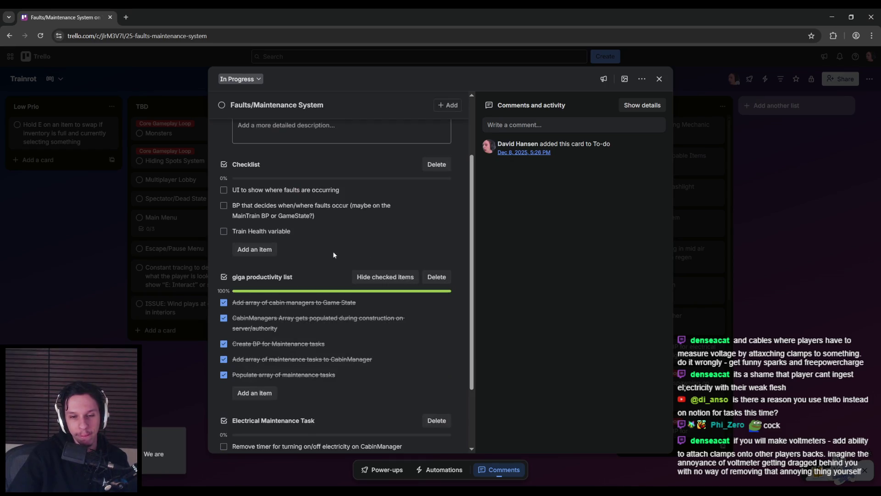
{"action": "scroll", "coordinate": [332, 251], "scroll_direction": "down", "scroll_amount": 2}
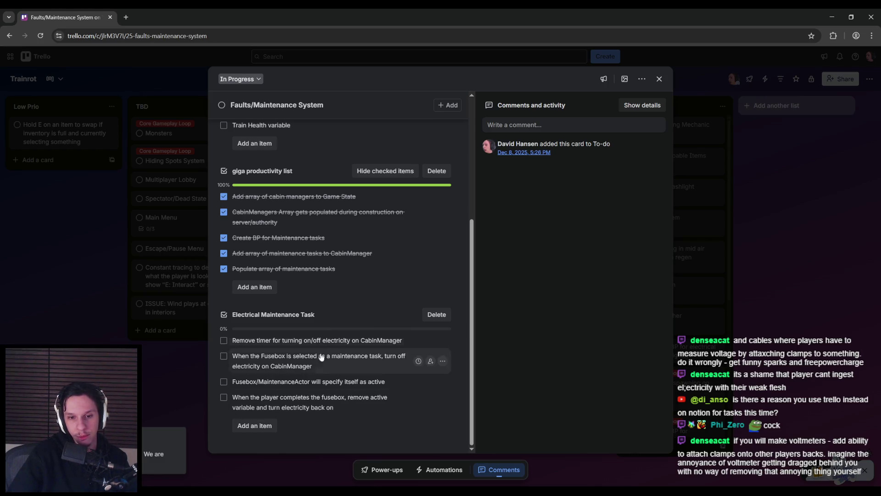
{"action": "left_click", "coordinate": [302, 473]}
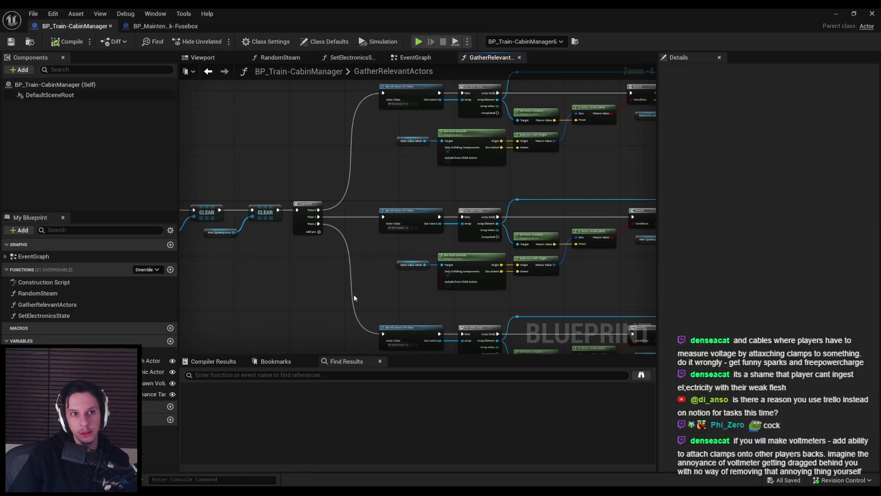
Step: Delete the RandomSetElectronics, Set Electronics State and Random Bool nodes from the cabin manager EventGraph
{"action": "scroll", "coordinate": [346, 240], "scroll_direction": "down", "scroll_amount": 1}
{"action": "scroll", "coordinate": [346, 239], "scroll_direction": "down", "scroll_amount": 3}
{"action": "double_click", "coordinate": [35, 259]}
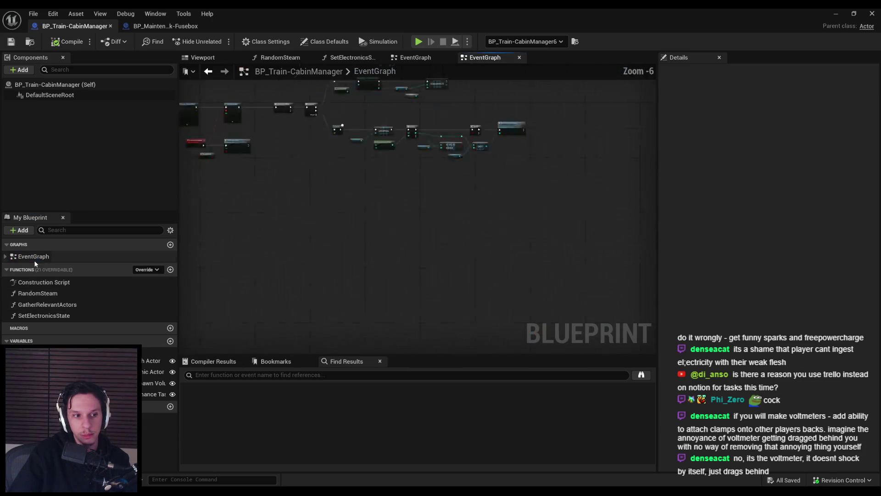
{"action": "scroll", "coordinate": [258, 224], "scroll_direction": "up", "scroll_amount": 6}
{"action": "scroll", "coordinate": [350, 257], "scroll_direction": "down", "scroll_amount": 1}
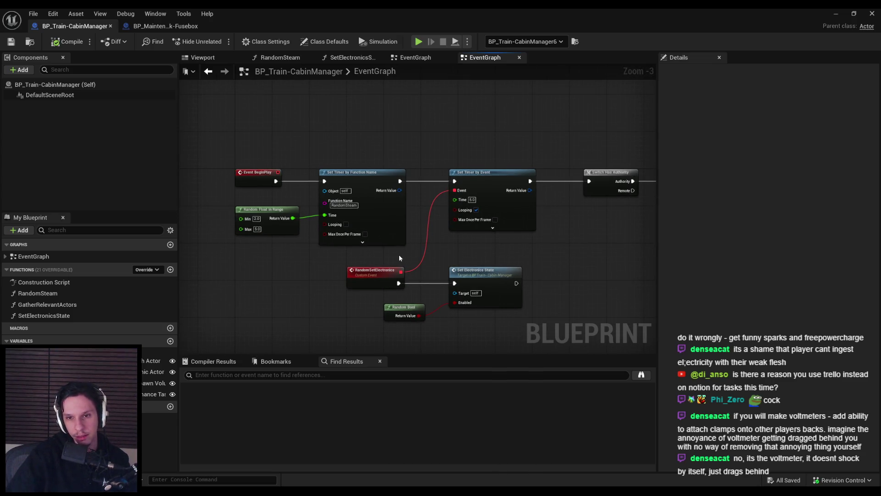
{"action": "scroll", "coordinate": [439, 255], "scroll_direction": "up", "scroll_amount": 1}
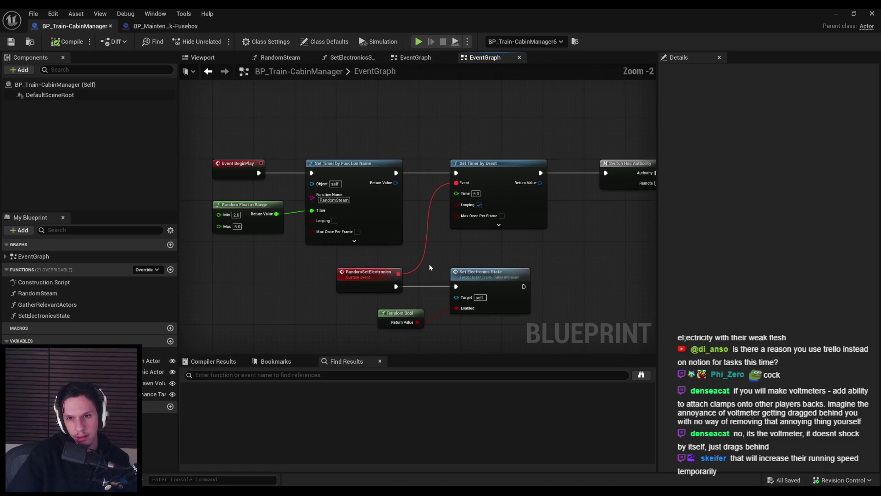
{"action": "scroll", "coordinate": [424, 271], "scroll_direction": "down", "scroll_amount": 1}
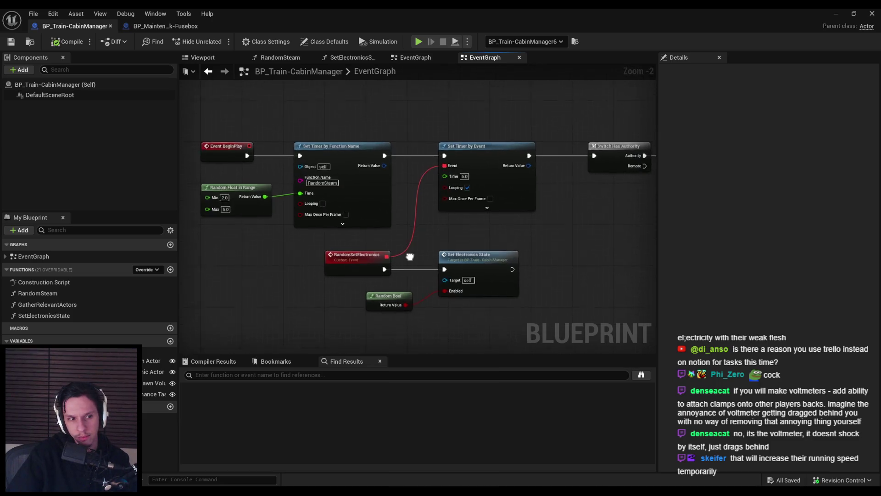
{"action": "left_click_drag", "start_coordinate": [462, 312], "coordinate": [446, 228]}
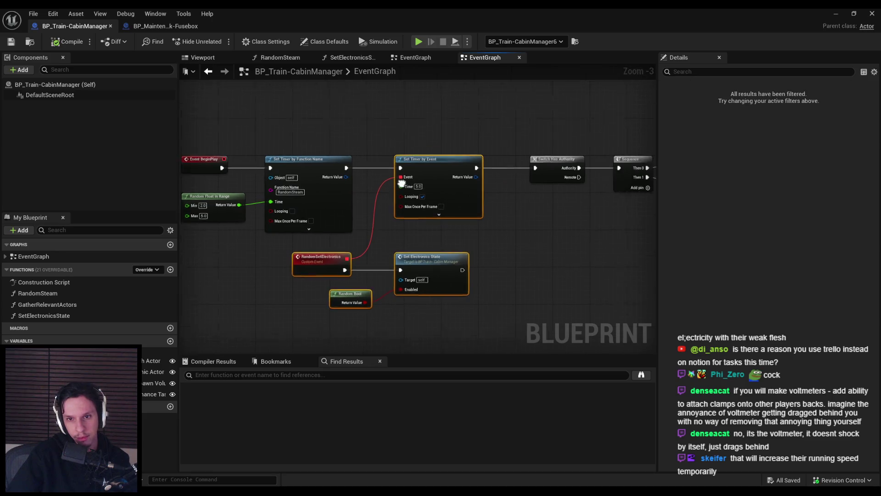
{"action": "key", "text": "Delete"}
Step: Wire Set Timer to Switch Has Authority, shift the node chain left, and compile
{"action": "left_click_drag", "start_coordinate": [327, 167], "coordinate": [510, 167]}
{"action": "scroll", "coordinate": [407, 189], "scroll_direction": "down", "scroll_amount": 1}
{"action": "left_click_drag", "start_coordinate": [311, 141], "coordinate": [592, 248]}
{"action": "scroll", "coordinate": [456, 188], "scroll_direction": "up", "scroll_amount": 1}
{"action": "left_click_drag", "start_coordinate": [456, 188], "coordinate": [309, 188]}
{"action": "left_click", "coordinate": [275, 152]}
{"action": "left_click", "coordinate": [55, 42]}
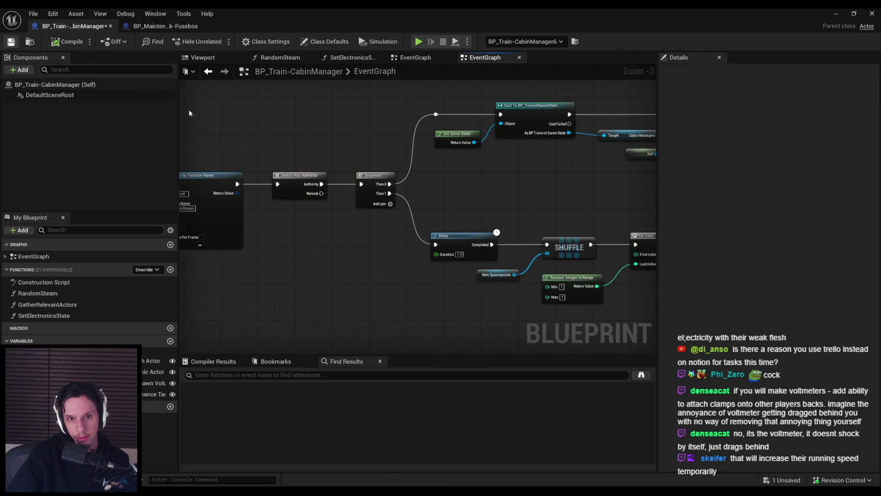
Step: Look over the BeginPlay, Delay, Shuffle and Cast nodes, then tick off the timer-removal item in Trello
{"action": "scroll", "coordinate": [452, 163], "scroll_direction": "down", "scroll_amount": 1}
{"action": "left_click_drag", "start_coordinate": [453, 163], "coordinate": [427, 173]}
{"action": "scroll", "coordinate": [426, 173], "scroll_direction": "up", "scroll_amount": 1}
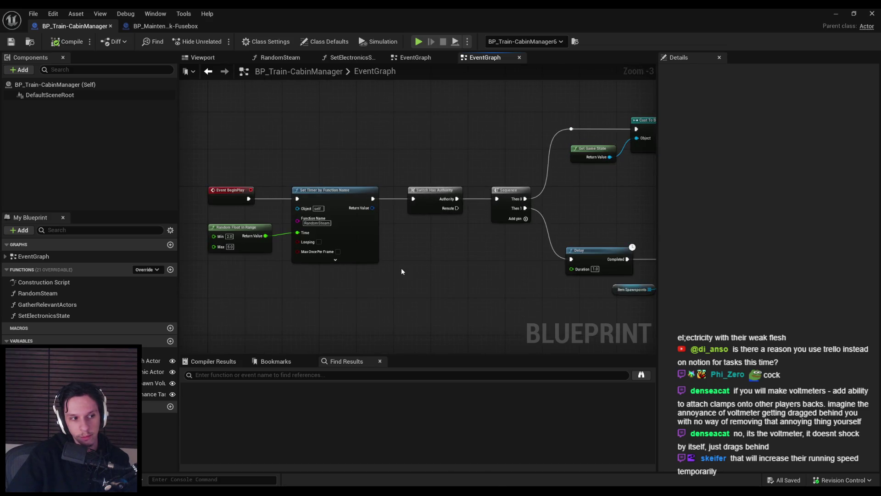
{"action": "left_click_drag", "start_coordinate": [401, 268], "coordinate": [478, 249]}
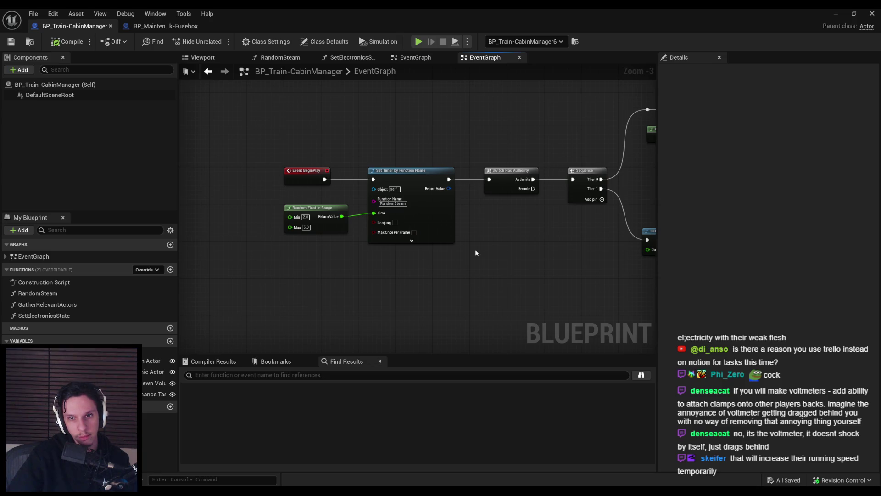
{"action": "scroll", "coordinate": [456, 244], "scroll_direction": "down", "scroll_amount": 1}
{"action": "left_click_drag", "start_coordinate": [456, 243], "coordinate": [342, 221]}
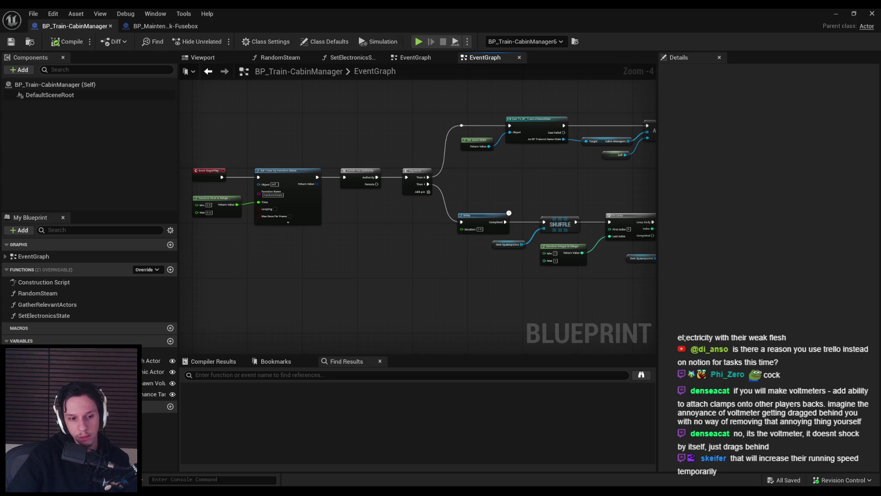
{"action": "key", "text": "alt+Tab"}
{"action": "left_click", "coordinate": [224, 341]}
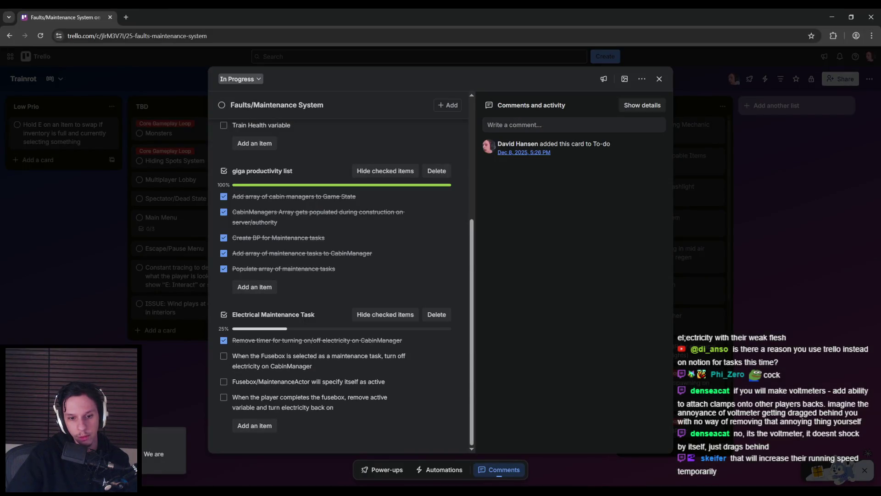
Step: Look over the SetElectronicsState function graph, then go back to the EventGraph
{"action": "key", "text": "alt+Tab"}
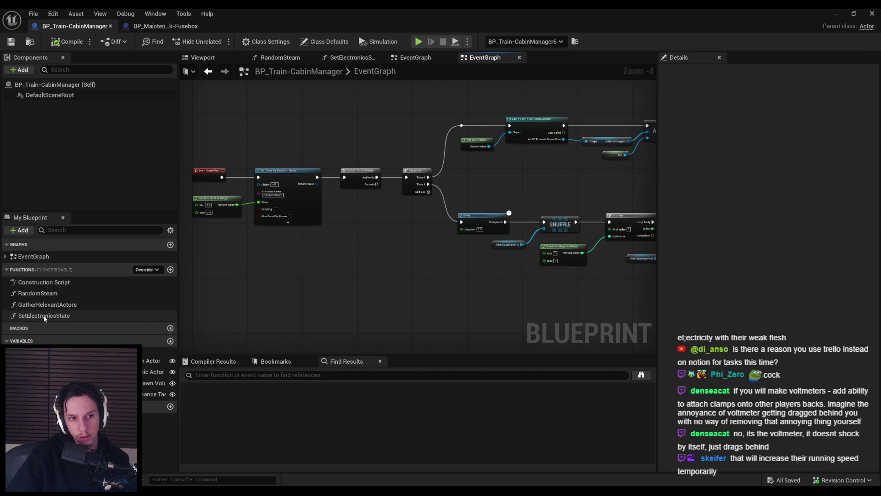
{"action": "double_click", "coordinate": [45, 316]}
{"action": "scroll", "coordinate": [352, 279], "scroll_direction": "down", "scroll_amount": 2}
{"action": "scroll", "coordinate": [295, 277], "scroll_direction": "up", "scroll_amount": 2}
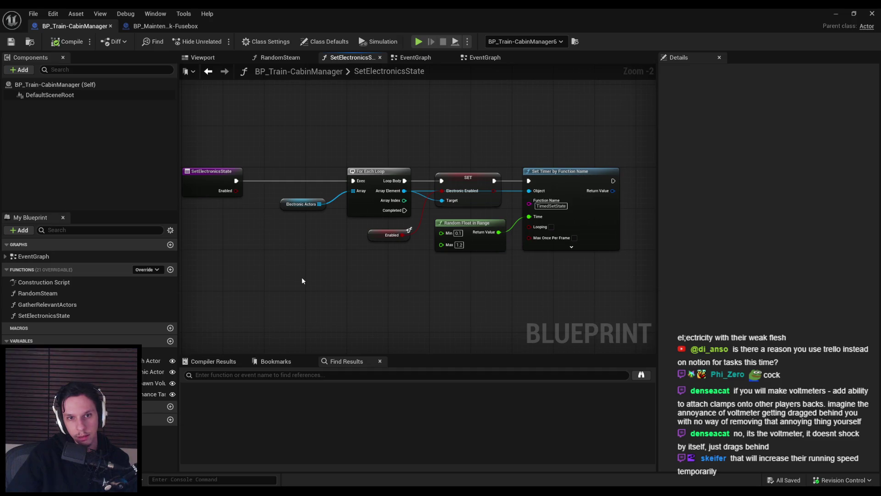
{"action": "key", "text": "alt+Left"}
Step: Jump to Event BeginPlay and pan through the Shuffle, For Loop, AddUnique and item spawn loop nodes
{"action": "mouse_move", "coordinate": [367, 273]}
{"action": "left_mouse_down"}
{"action": "mouse_move", "coordinate": [315, 226]}
{"action": "mouse_move", "coordinate": [495, 274]}
{"action": "left_mouse_up"}
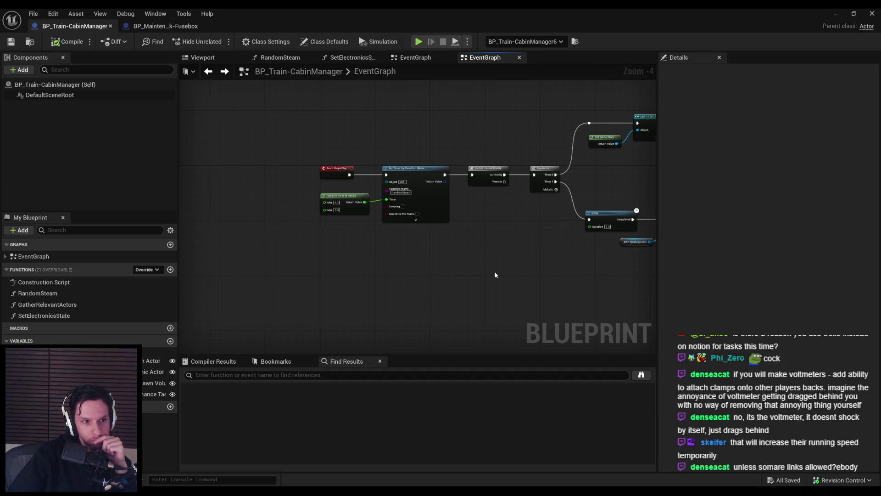
{"action": "left_click_drag", "start_coordinate": [494, 275], "coordinate": [298, 270]}
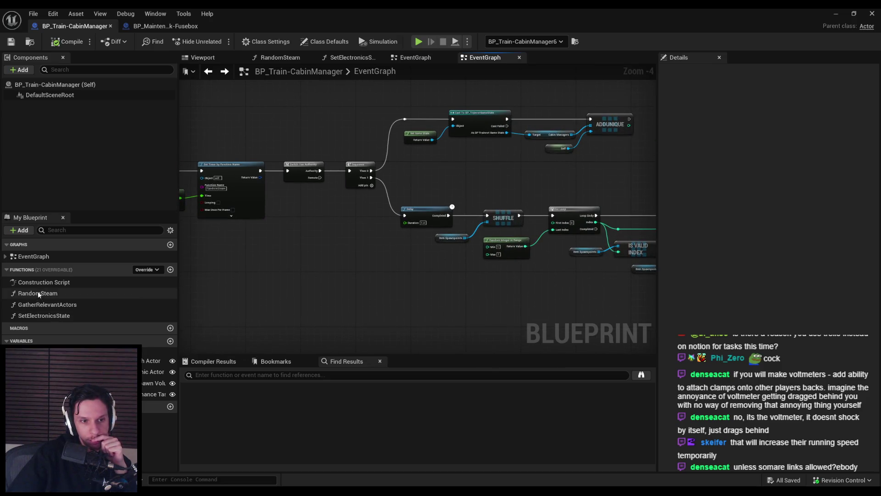
{"action": "left_click", "coordinate": [7, 257]}
{"action": "double_click", "coordinate": [44, 267]}
{"action": "scroll", "coordinate": [439, 270], "scroll_direction": "down", "scroll_amount": 1}
{"action": "mouse_move", "coordinate": [429, 262]}
{"action": "left_mouse_down"}
{"action": "mouse_move", "coordinate": [299, 256]}
{"action": "mouse_move", "coordinate": [294, 271]}
{"action": "left_mouse_up"}
{"action": "scroll", "coordinate": [294, 270], "scroll_direction": "up", "scroll_amount": 1}
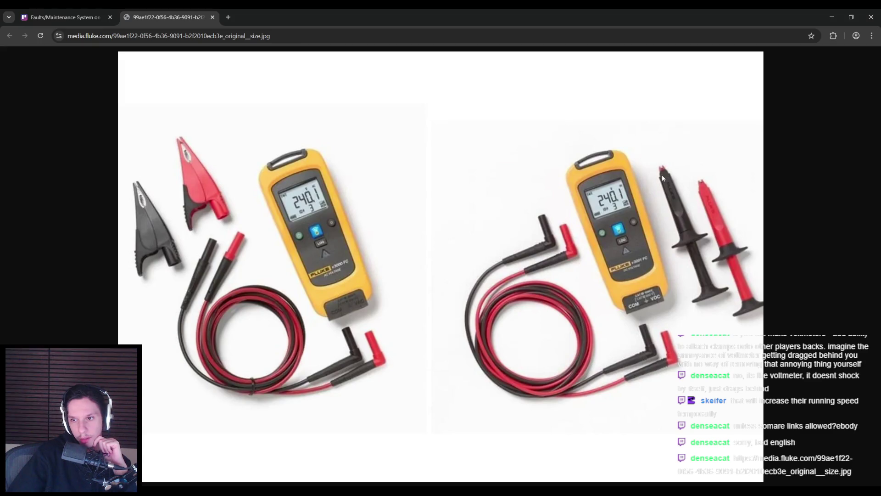
Step: Close the Fluke voltmeter photo tab to get back to the Faults/Maintenance System card
{"action": "middle_click", "coordinate": [196, 20]}
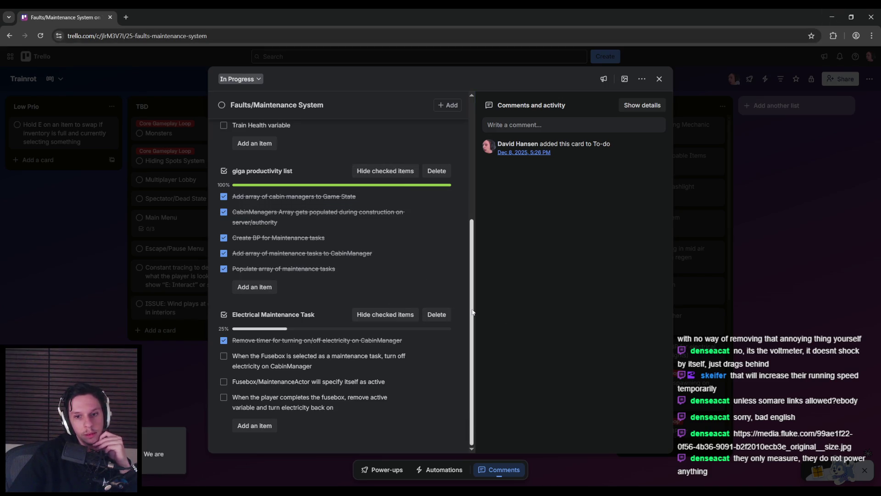
Step: Minimize Chrome to reveal the BP_Train-CabinManager EventGraph in Unreal
{"action": "scroll", "coordinate": [473, 313], "scroll_direction": "up", "scroll_amount": 5}
{"action": "scroll", "coordinate": [479, 350], "scroll_direction": "down", "scroll_amount": 5}
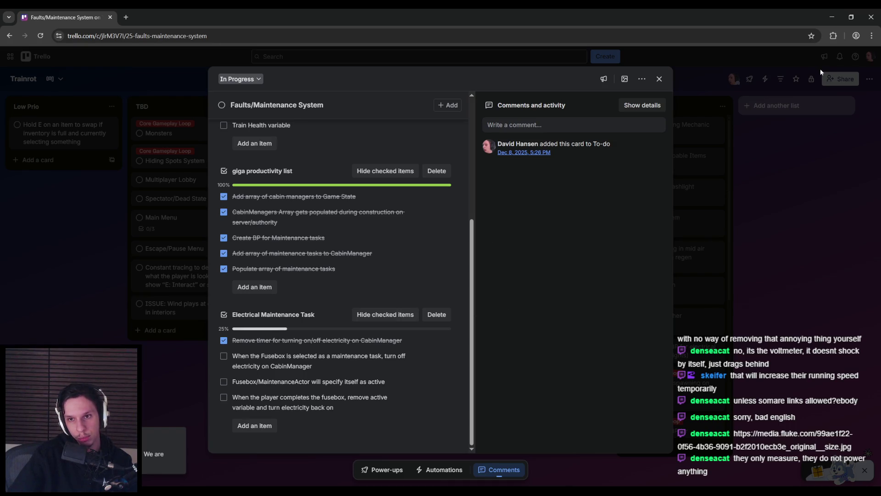
{"action": "left_click", "coordinate": [831, 17]}
{"action": "scroll", "coordinate": [466, 258], "scroll_direction": "up", "scroll_amount": 1}
{"action": "scroll", "coordinate": [394, 260], "scroll_direction": "down", "scroll_amount": 2}
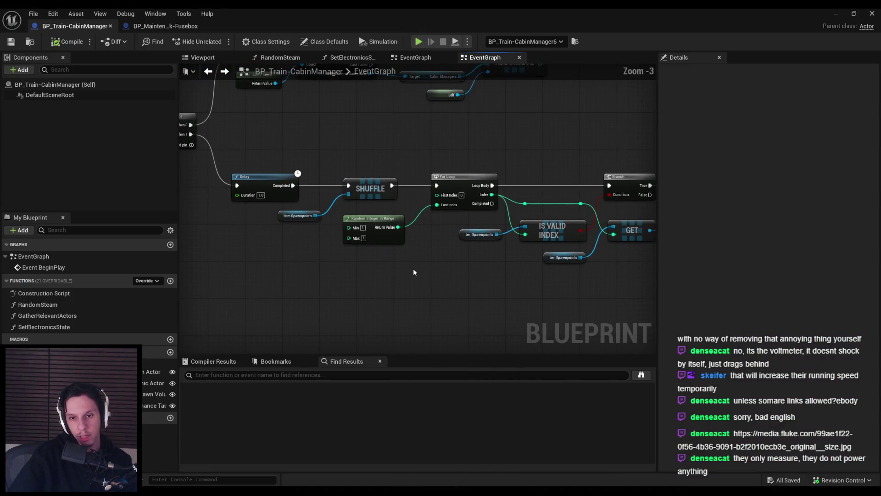
Step: Pan the EventGraph along the BeginPlay chain to the ADDUNIQUE, For Loop and Branch nodes
{"action": "left_click_drag", "start_coordinate": [373, 274], "coordinate": [555, 267]}
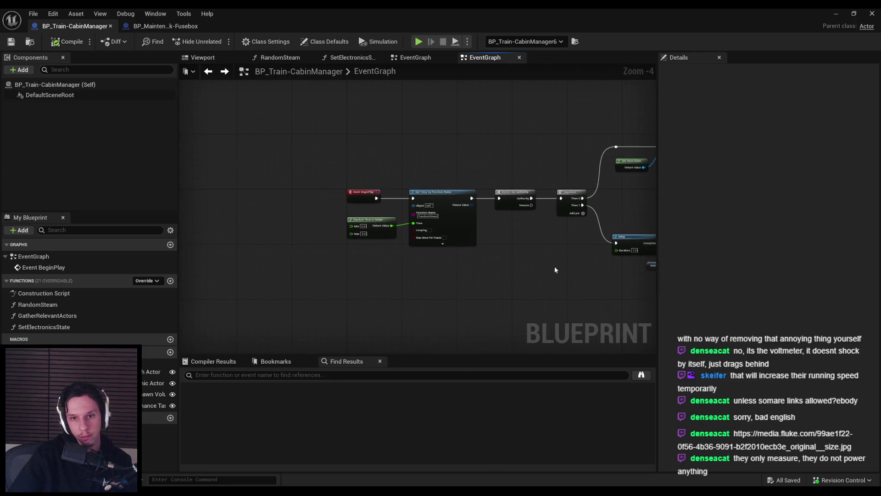
{"action": "scroll", "coordinate": [453, 263], "scroll_direction": "up", "scroll_amount": 1}
{"action": "left_click_drag", "start_coordinate": [483, 266], "coordinate": [305, 280]}
{"action": "scroll", "coordinate": [328, 250], "scroll_direction": "down", "scroll_amount": 1}
{"action": "scroll", "coordinate": [456, 283], "scroll_direction": "up", "scroll_amount": 1}
{"action": "left_click_drag", "start_coordinate": [455, 284], "coordinate": [285, 265]}
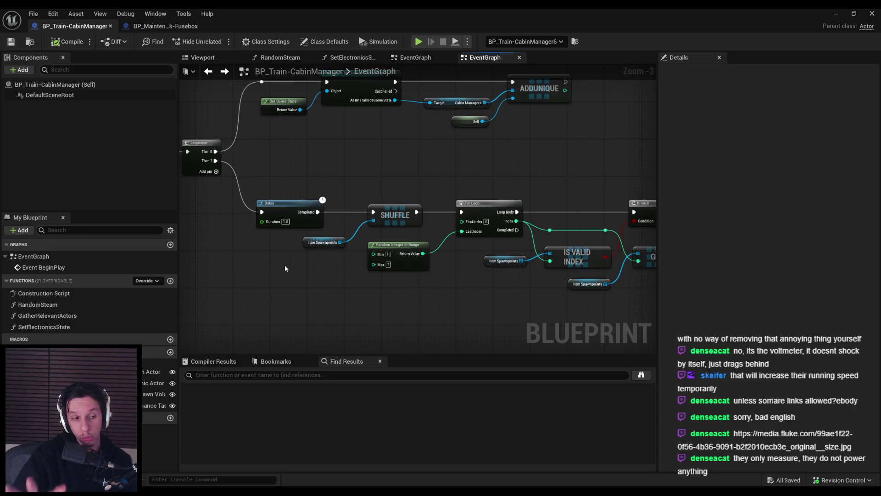
{"action": "scroll", "coordinate": [333, 269], "scroll_direction": "up", "scroll_amount": 2}
{"action": "scroll", "coordinate": [459, 293], "scroll_direction": "down", "scroll_amount": 2}
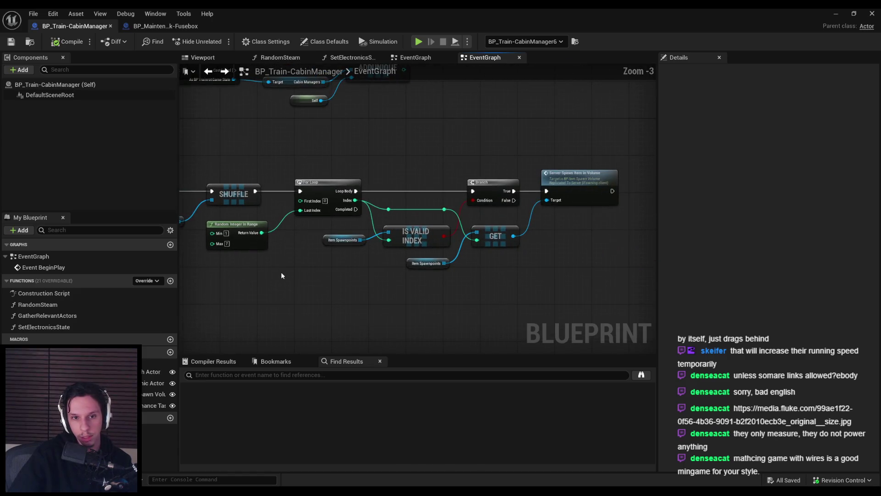
Step: Shift the For Loop node slightly right and save the cabin manager blueprint
{"action": "mouse_move", "coordinate": [281, 271]}
{"action": "left_mouse_down"}
{"action": "mouse_move", "coordinate": [475, 279]}
{"action": "mouse_move", "coordinate": [322, 273]}
{"action": "mouse_move", "coordinate": [387, 273]}
{"action": "mouse_move", "coordinate": [351, 275]}
{"action": "left_mouse_up"}
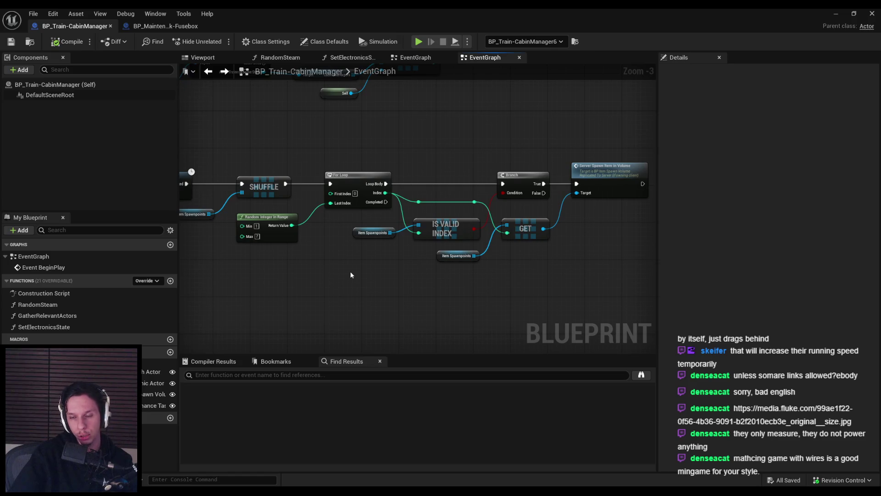
{"action": "scroll", "coordinate": [568, 228], "scroll_direction": "up", "scroll_amount": 2}
{"action": "scroll", "coordinate": [536, 246], "scroll_direction": "down", "scroll_amount": 1}
{"action": "left_click_drag", "start_coordinate": [489, 251], "coordinate": [516, 249]}
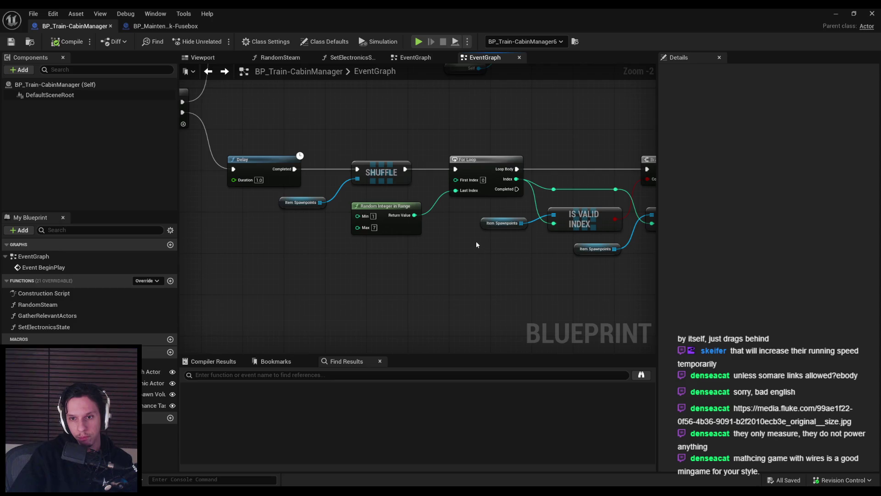
{"action": "scroll", "coordinate": [475, 241], "scroll_direction": "up", "scroll_amount": 1}
{"action": "mouse_move", "coordinate": [523, 257]}
{"action": "left_mouse_down"}
{"action": "mouse_move", "coordinate": [459, 151]}
{"action": "mouse_move", "coordinate": [474, 146]}
{"action": "left_mouse_up"}
{"action": "left_click", "coordinate": [486, 268]}
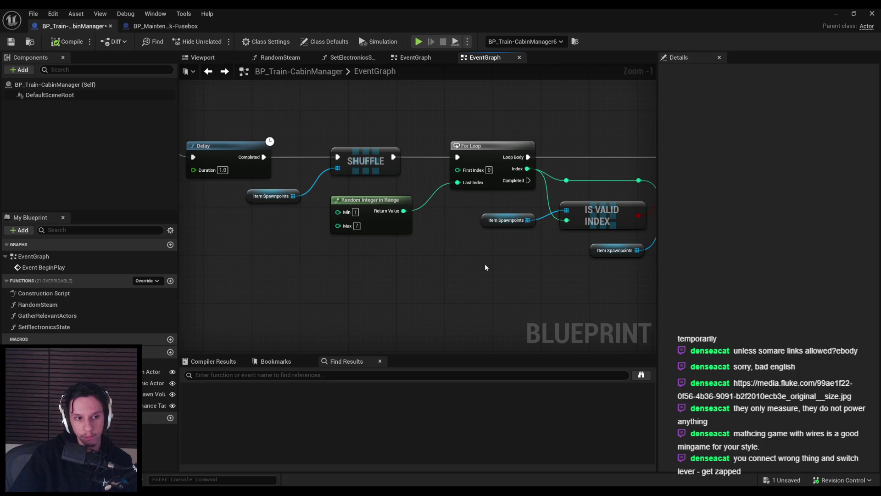
{"action": "scroll", "coordinate": [485, 263], "scroll_direction": "down", "scroll_amount": 1}
{"action": "left_click", "coordinate": [11, 42]}
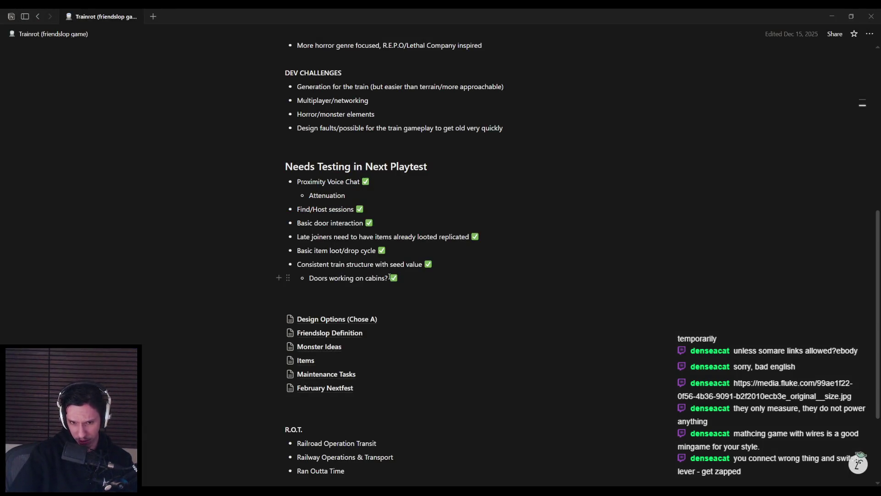
Step: Open the Maintenance Tasks page in Notion and select the Fire (Tier 3) heading
{"action": "left_click", "coordinate": [335, 373]}
{"action": "scroll", "coordinate": [348, 268], "scroll_direction": "down", "scroll_amount": 8}
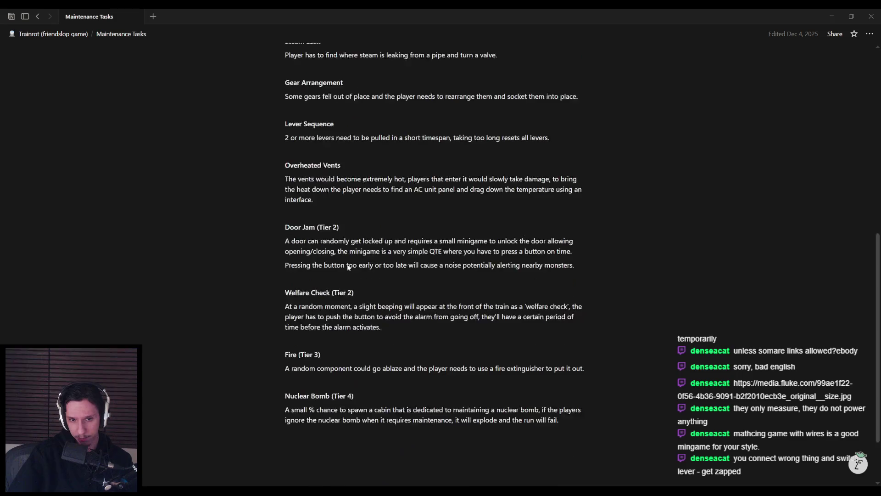
{"action": "left_click_drag", "start_coordinate": [324, 312], "coordinate": [285, 312]}
{"action": "left_click", "coordinate": [285, 311]}
{"action": "scroll", "coordinate": [338, 291], "scroll_direction": "up", "scroll_amount": 2}
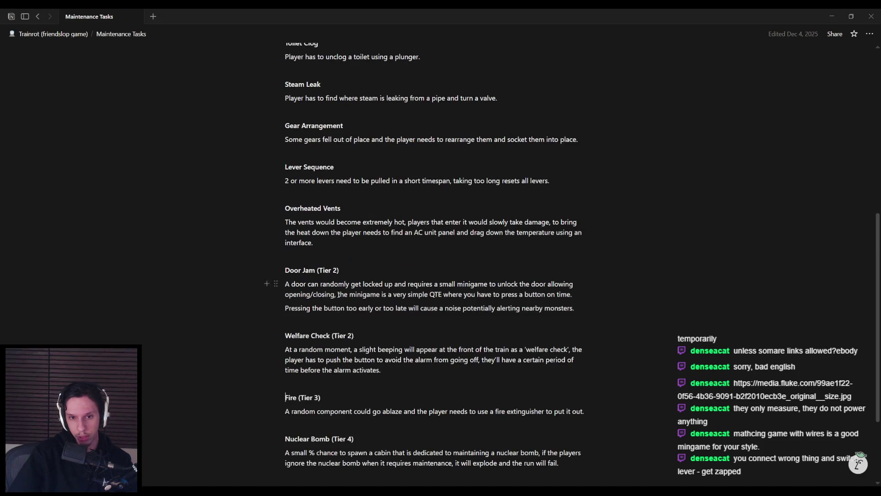
Step: Highlight the (Tier 2) labels on Welfare Check and Door Jam, and Nuclear Bomb's (Tier 4)
{"action": "left_click_drag", "start_coordinate": [344, 336], "coordinate": [358, 336]}
{"action": "left_click", "coordinate": [364, 336]}
{"action": "left_click_drag", "start_coordinate": [338, 274], "coordinate": [317, 271]}
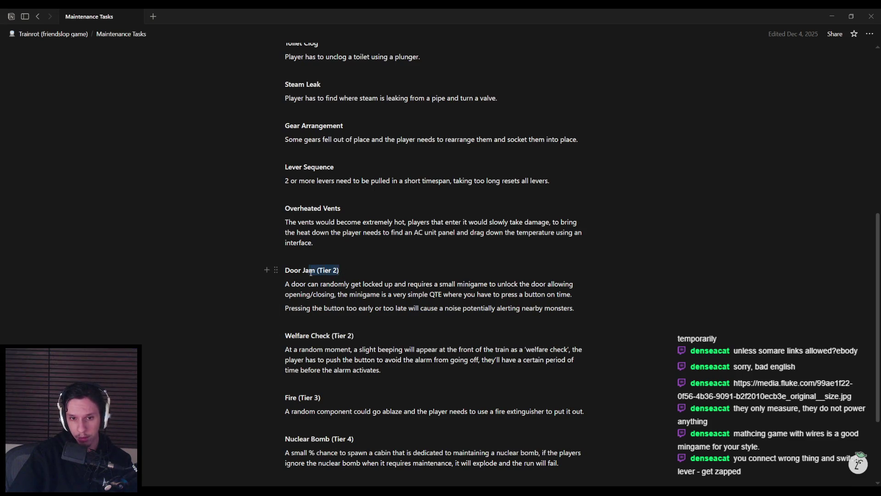
{"action": "left_click", "coordinate": [318, 272]}
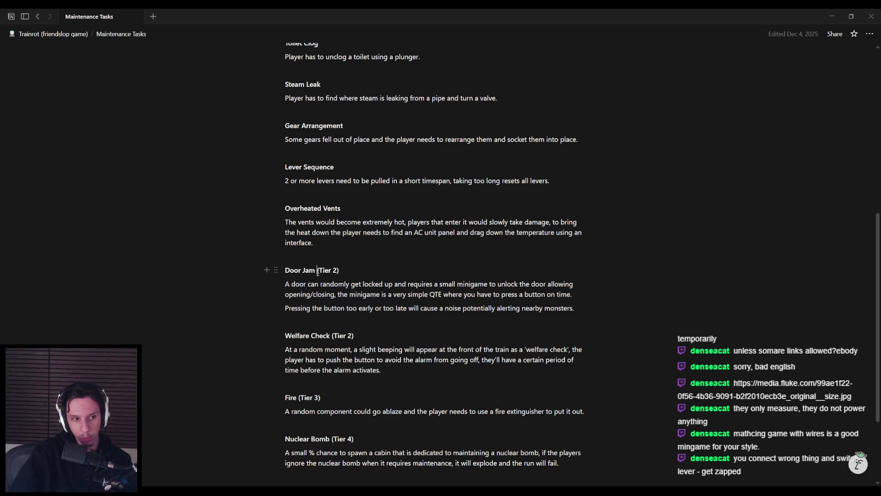
{"action": "scroll", "coordinate": [343, 310], "scroll_direction": "down", "scroll_amount": 1}
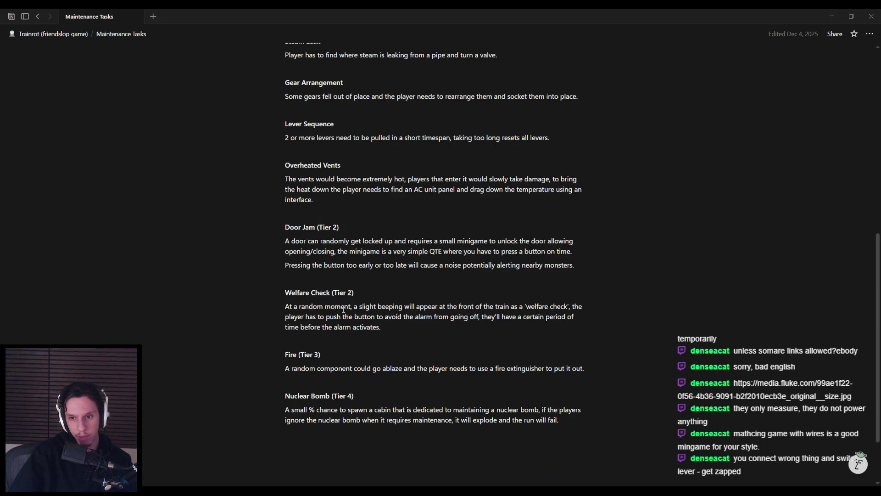
{"action": "scroll", "coordinate": [361, 300], "scroll_direction": "down", "scroll_amount": 2}
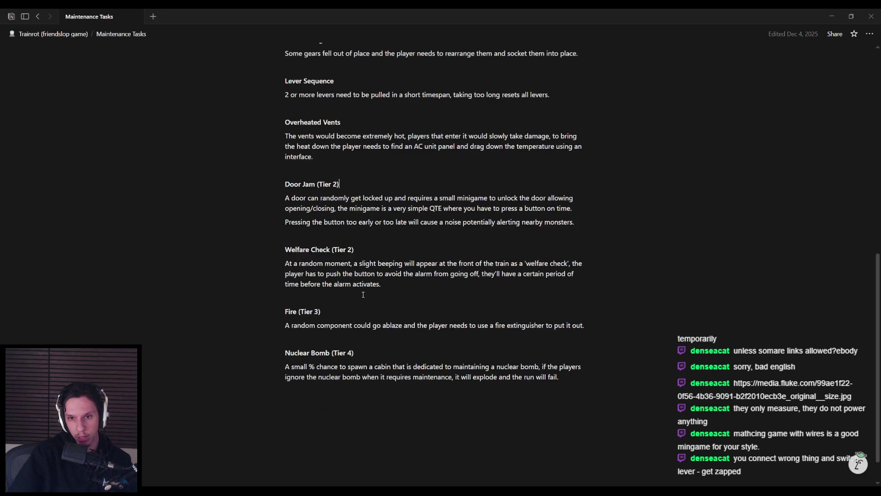
{"action": "scroll", "coordinate": [358, 306], "scroll_direction": "up", "scroll_amount": 1}
{"action": "scroll", "coordinate": [357, 308], "scroll_direction": "down", "scroll_amount": 1}
{"action": "mouse_move", "coordinate": [345, 317]}
{"action": "left_mouse_down"}
{"action": "mouse_move", "coordinate": [331, 318]}
{"action": "mouse_move", "coordinate": [355, 319]}
{"action": "left_mouse_up"}
{"action": "left_click", "coordinate": [332, 318]}
{"action": "left_click", "coordinate": [361, 318]}
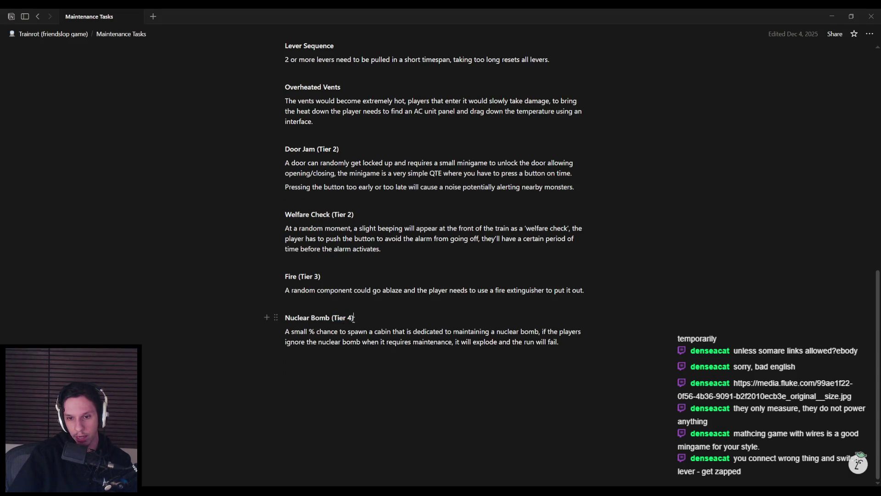
Step: Scroll back up the task list and switch to the Unreal blueprint editor
{"action": "scroll", "coordinate": [356, 319], "scroll_direction": "up", "scroll_amount": 1}
{"action": "scroll", "coordinate": [331, 319], "scroll_direction": "down", "scroll_amount": 1}
{"action": "scroll", "coordinate": [373, 330], "scroll_direction": "up", "scroll_amount": 1}
{"action": "scroll", "coordinate": [373, 330], "scroll_direction": "up", "scroll_amount": 1}
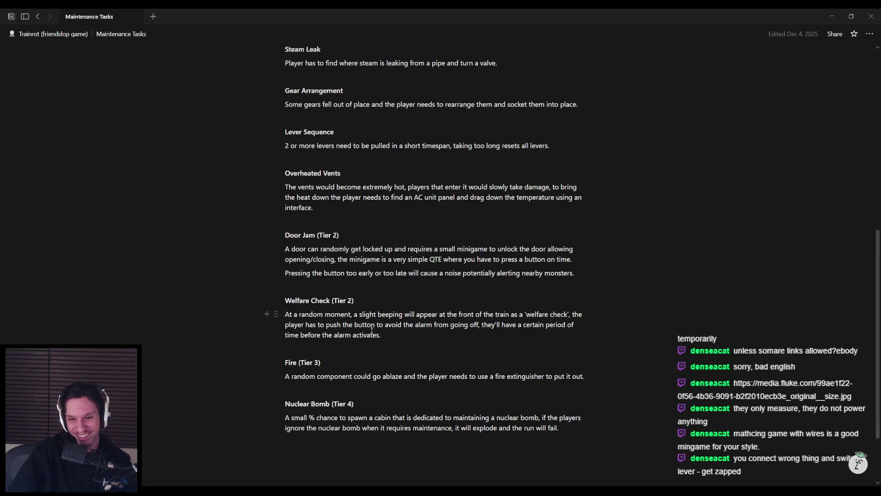
{"action": "scroll", "coordinate": [369, 330], "scroll_direction": "up", "scroll_amount": 3}
{"action": "left_click", "coordinate": [293, 470]}
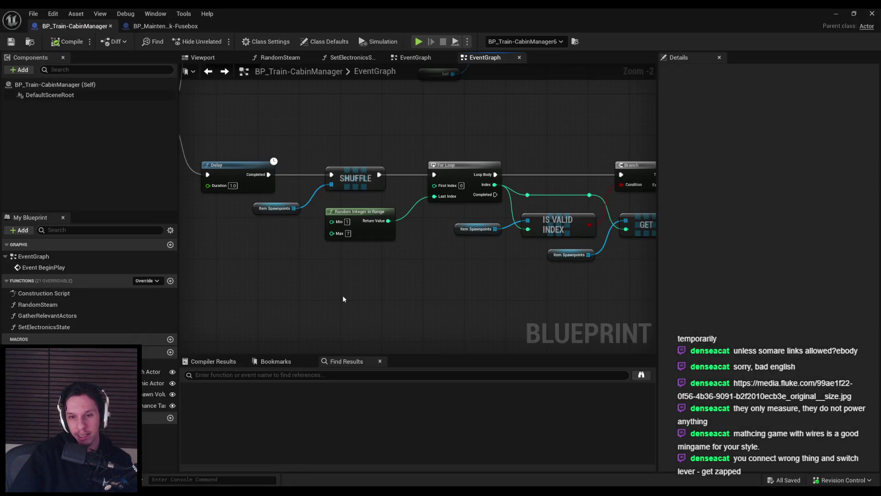
Step: Bring up the BP_MaintenanceTask-Fusebox blueprint tab
{"action": "scroll", "coordinate": [342, 295], "scroll_direction": "down", "scroll_amount": 1}
{"action": "mouse_move", "coordinate": [343, 295]}
{"action": "left_mouse_down"}
{"action": "mouse_move", "coordinate": [323, 297]}
{"action": "mouse_move", "coordinate": [324, 318]}
{"action": "left_mouse_up"}
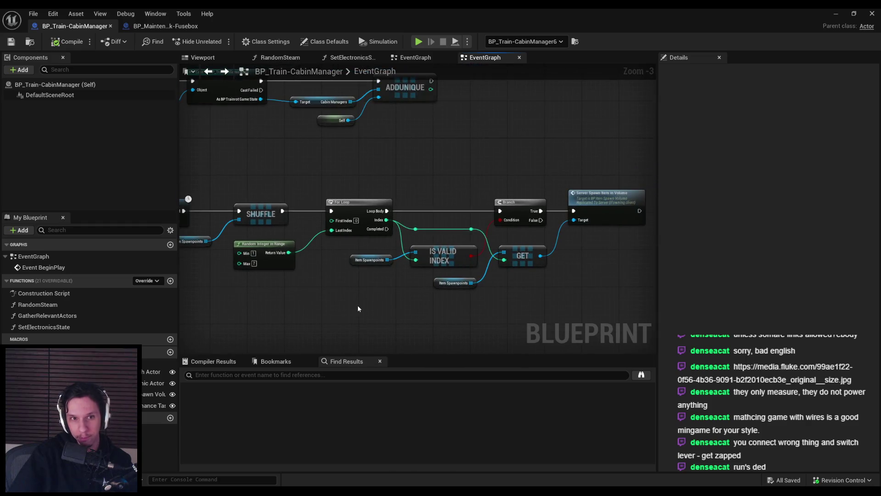
{"action": "left_click", "coordinate": [175, 26]}
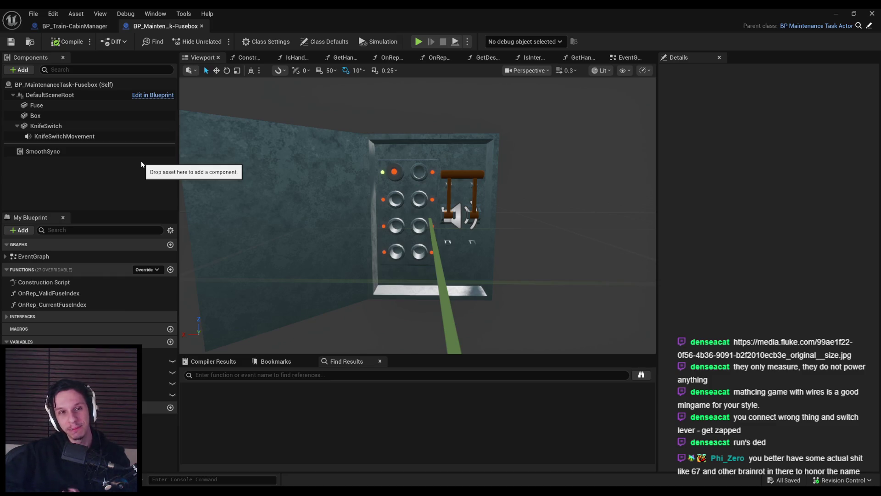
{"action": "left_click", "coordinate": [122, 176]}
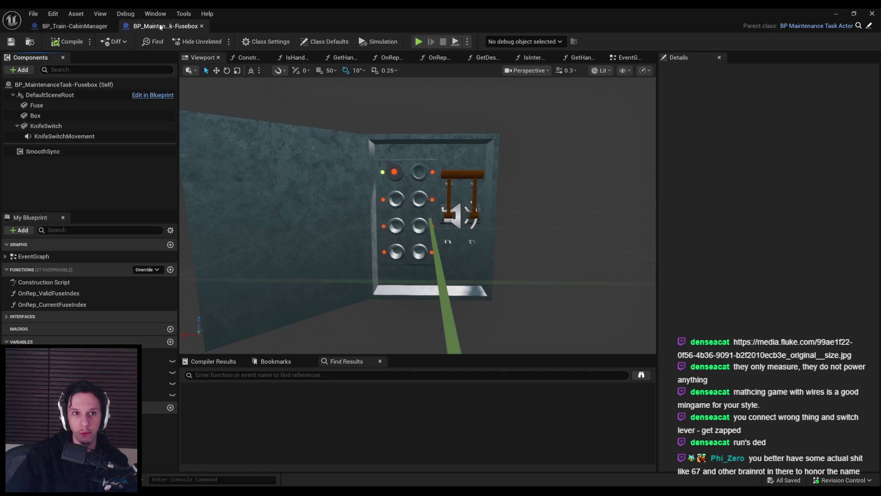
{"action": "left_click", "coordinate": [73, 26]}
{"action": "left_click", "coordinate": [181, 28]}
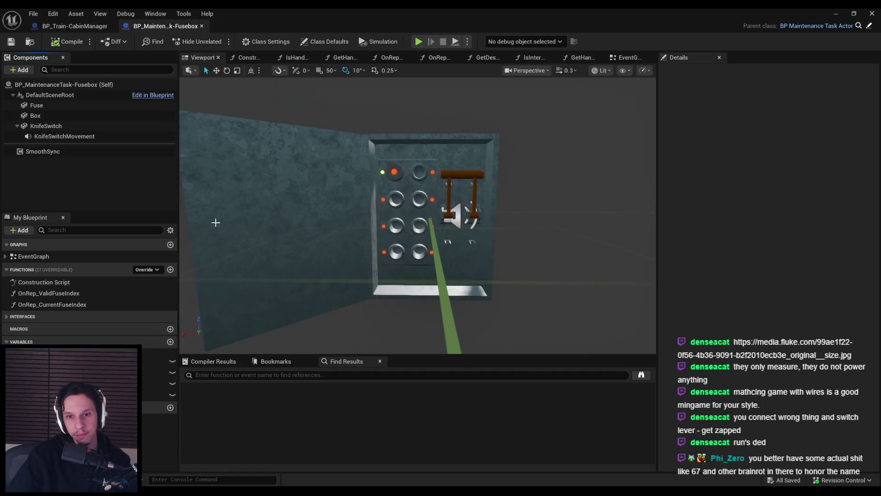
Step: Orbit the fusebox preview and frame its Box component with F
{"action": "left_click_drag", "start_coordinate": [211, 192], "coordinate": [184, 192]}
{"action": "mouse_move", "coordinate": [376, 199]}
{"action": "left_mouse_down"}
{"action": "mouse_move", "coordinate": [444, 196]}
{"action": "mouse_move", "coordinate": [416, 247]}
{"action": "left_mouse_up"}
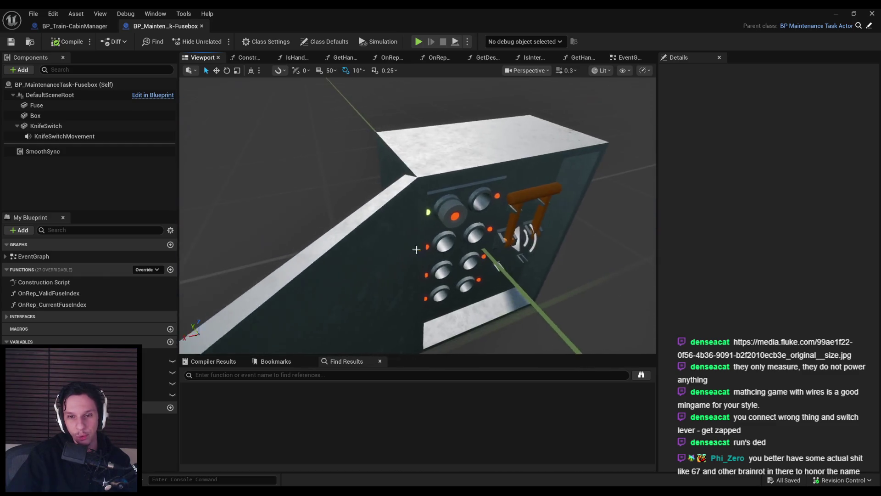
{"action": "left_click", "coordinate": [415, 246]}
{"action": "key", "text": "f"}
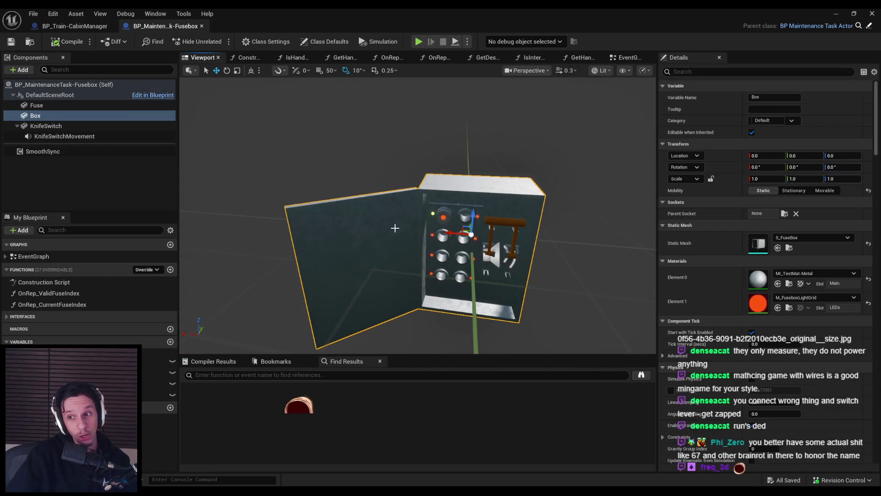
{"action": "left_click", "coordinate": [320, 175]}
Step: Orbit to a close frontal view of the fusebox, then pull back to show its whole front
{"action": "left_click_drag", "start_coordinate": [320, 174], "coordinate": [356, 185]}
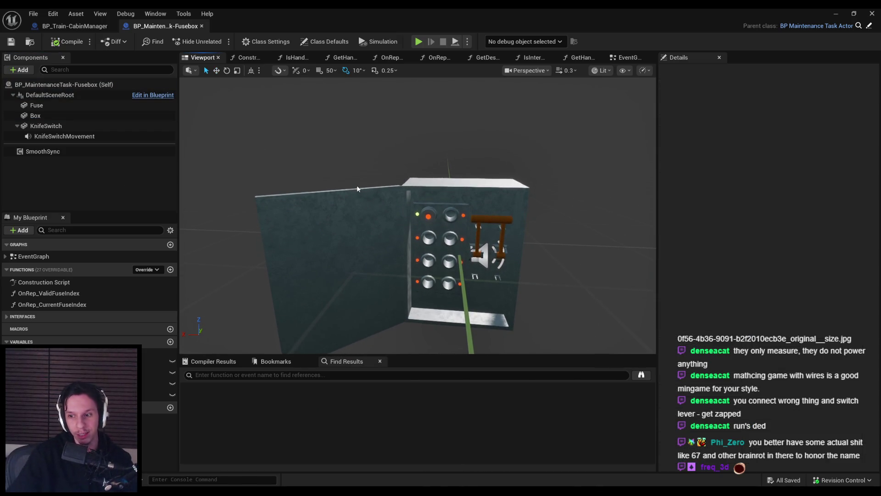
{"action": "mouse_move", "coordinate": [356, 185]}
{"action": "left_mouse_down"}
{"action": "mouse_move", "coordinate": [357, 209]}
{"action": "mouse_move", "coordinate": [295, 195]}
{"action": "mouse_move", "coordinate": [346, 206]}
{"action": "left_mouse_up"}
{"action": "left_click", "coordinate": [356, 209]}
{"action": "left_click", "coordinate": [357, 209]}
{"action": "left_click", "coordinate": [303, 200]}
{"action": "left_click", "coordinate": [321, 202]}
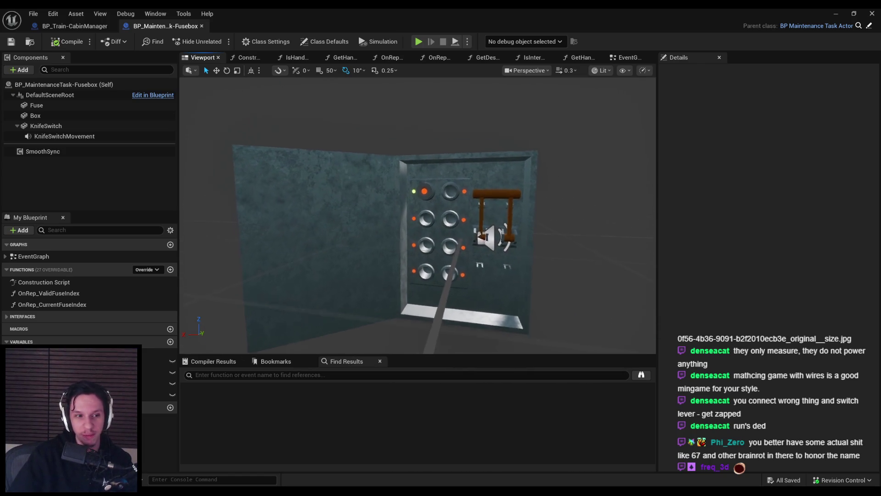
{"action": "scroll", "coordinate": [346, 207], "scroll_direction": "up", "scroll_amount": 5}
{"action": "mouse_move", "coordinate": [349, 207]}
{"action": "left_mouse_down"}
{"action": "mouse_move", "coordinate": [327, 221]}
{"action": "mouse_move", "coordinate": [365, 227]}
{"action": "left_mouse_up"}
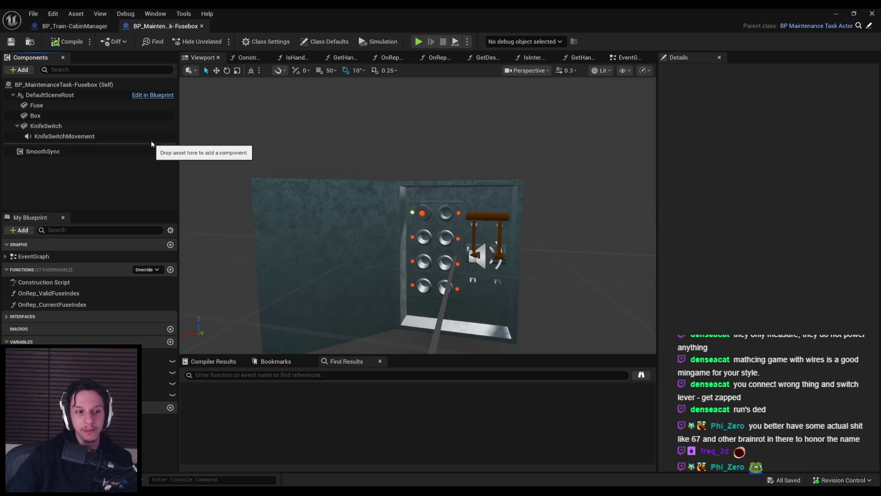
{"action": "left_click", "coordinate": [74, 27]}
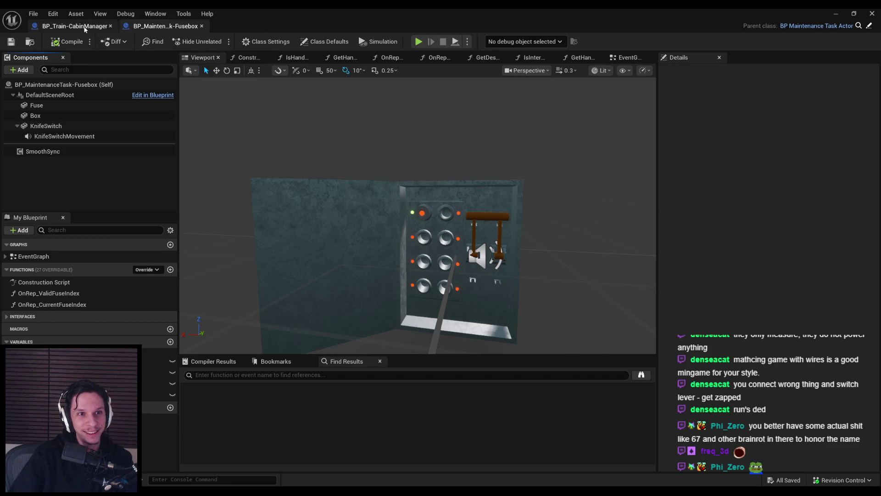
Step: Minimize the blueprint editor to return to the GameWorldLevel and clear the asset selection
{"action": "left_click", "coordinate": [162, 27]}
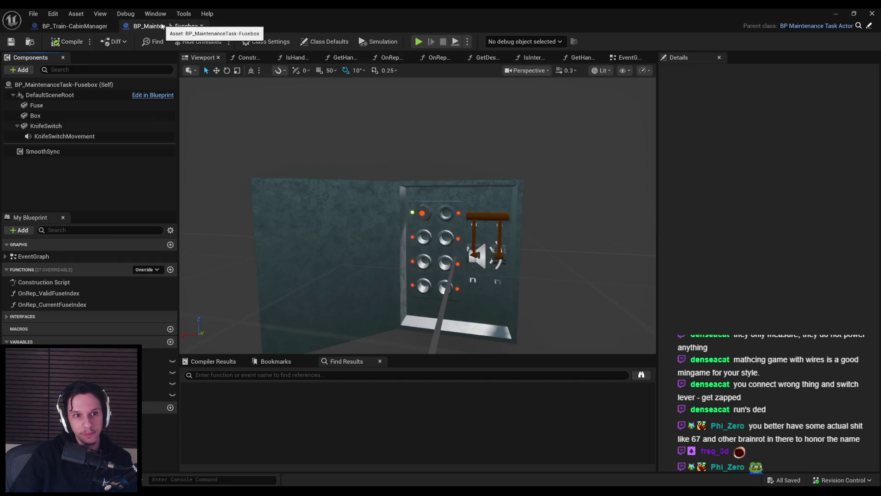
{"action": "left_click", "coordinate": [75, 26]}
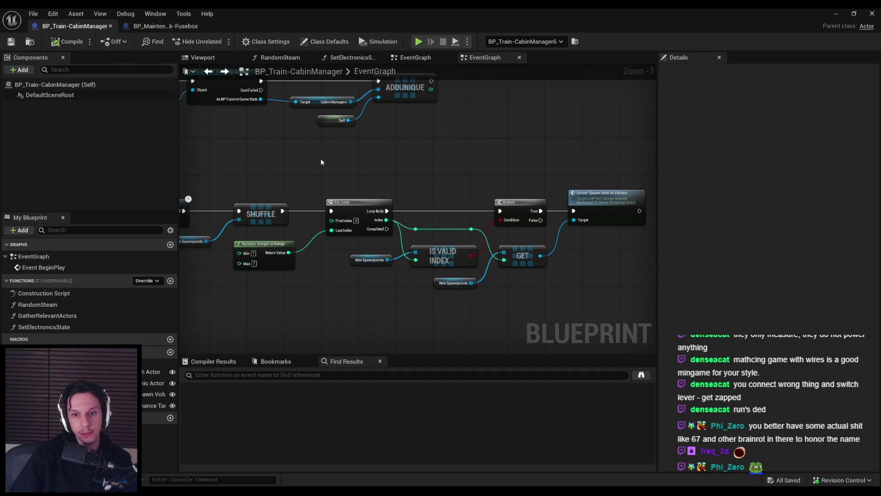
{"action": "scroll", "coordinate": [313, 161], "scroll_direction": "down", "scroll_amount": 4}
{"action": "left_click", "coordinate": [836, 14]}
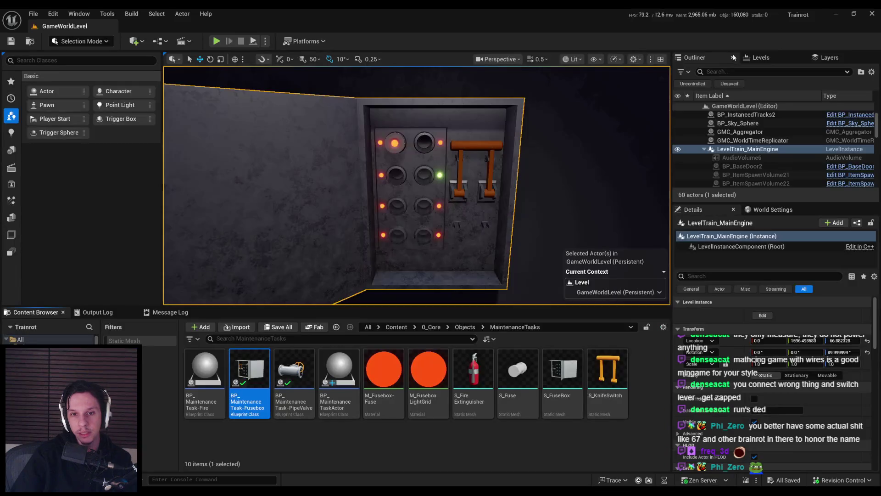
{"action": "left_click", "coordinate": [381, 441]}
Step: Fly the camera into the train engine's cab to view the fusebox and Route to Station display
{"action": "left_click_drag", "start_coordinate": [365, 259], "coordinate": [330, 290]}
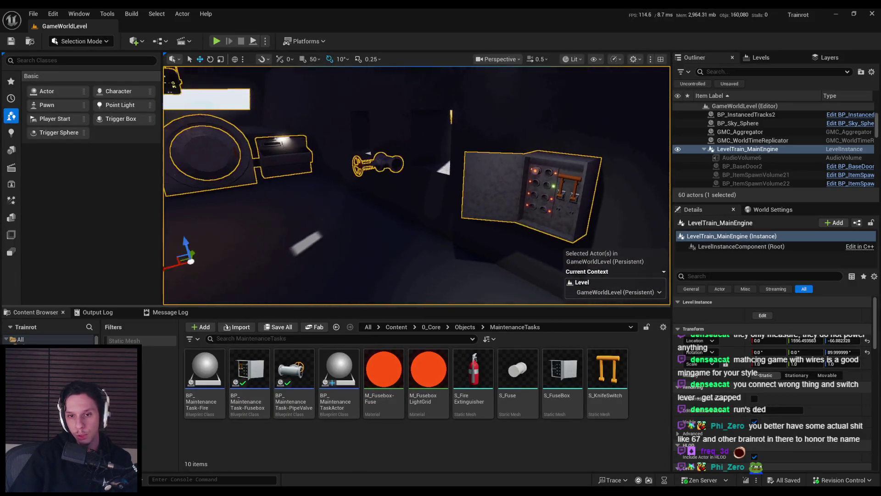
{"action": "key", "text": "f"}
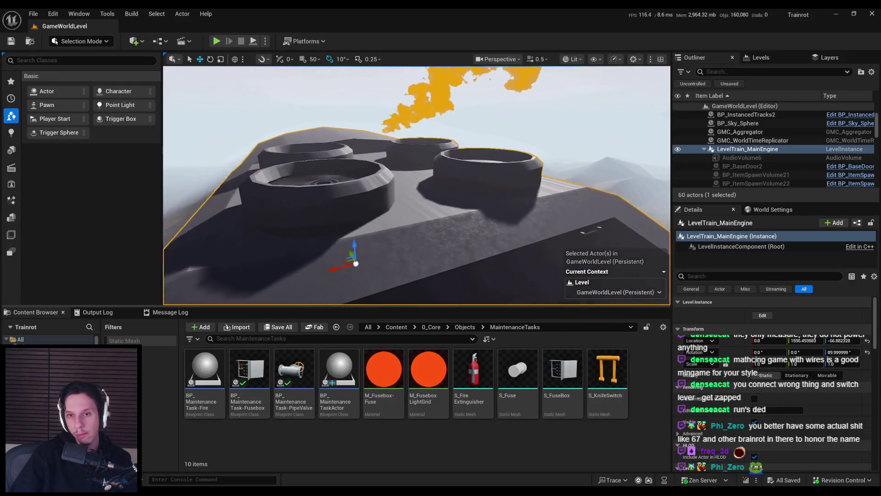
{"action": "scroll", "coordinate": [416, 185], "scroll_direction": "up", "scroll_amount": 4}
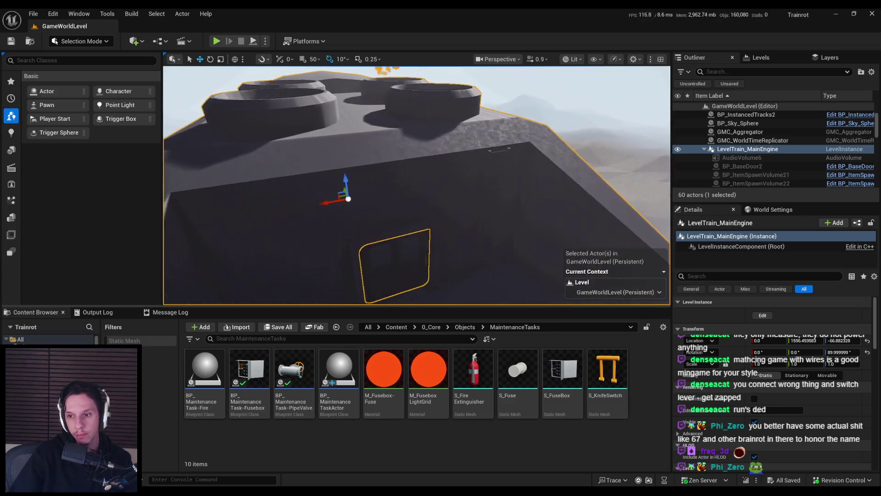
{"action": "key", "text": "w"}
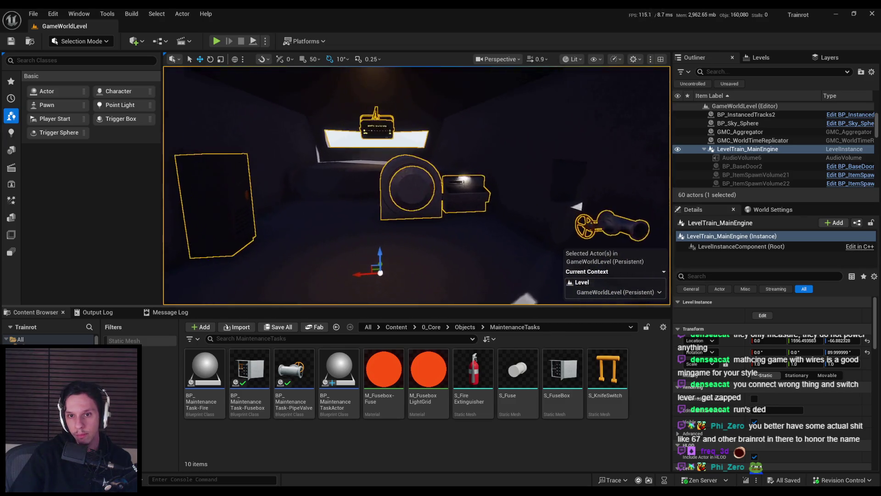
{"action": "key", "text": "w"}
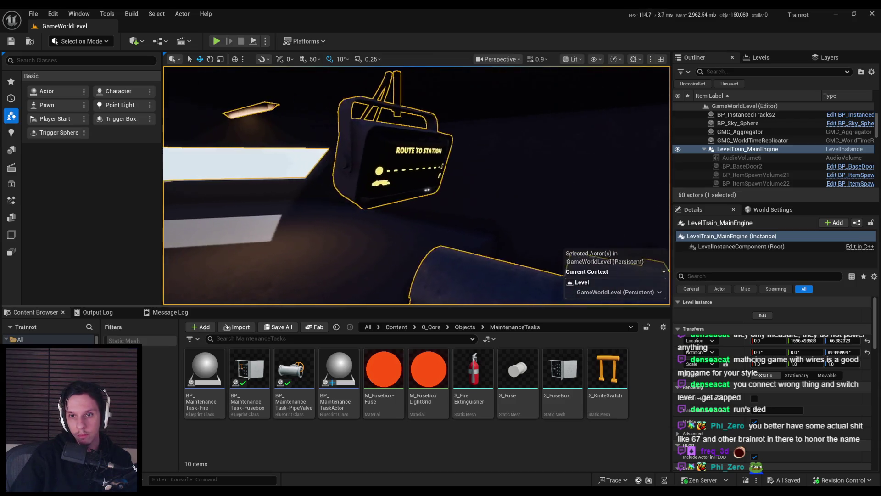
{"action": "key", "text": "s"}
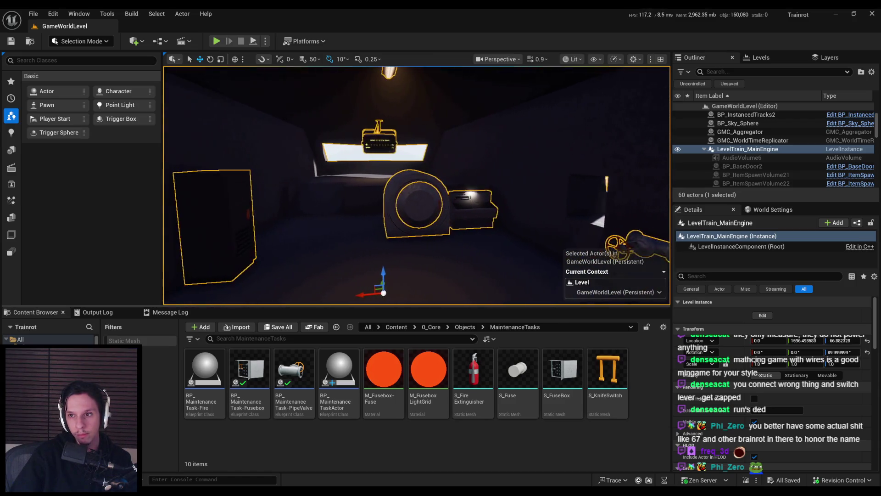
{"action": "key", "text": "w"}
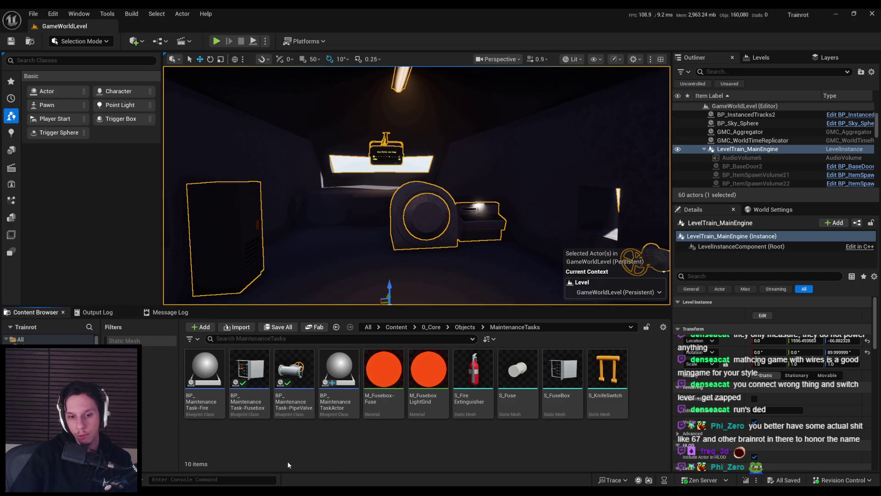
Step: Open the BP_TrainrotGameState blueprint from the Objects folder
{"action": "mouse_move", "coordinate": [321, 467]}
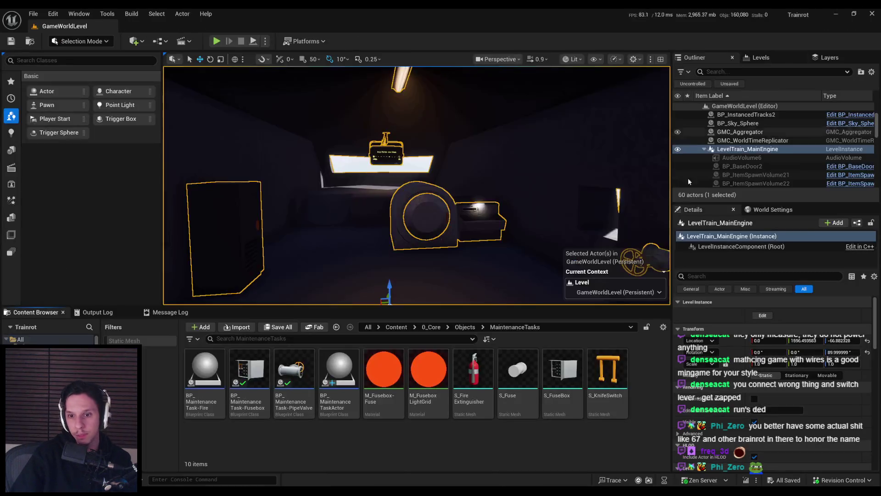
{"action": "left_click", "coordinate": [462, 327]}
{"action": "double_click", "coordinate": [606, 376]}
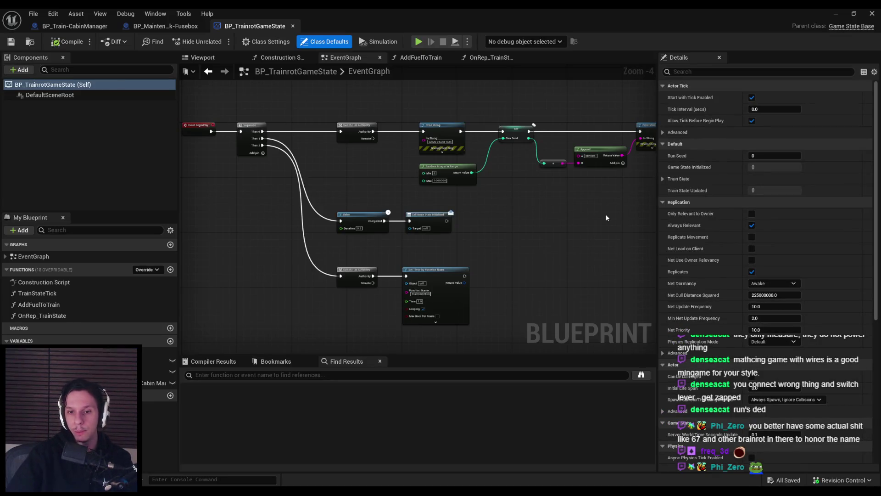
Step: Zoom in on the Set Timer by Function Name node and open the TrainStateTick function
{"action": "scroll", "coordinate": [398, 283], "scroll_direction": "up", "scroll_amount": 2}
{"action": "scroll", "coordinate": [559, 302], "scroll_direction": "up", "scroll_amount": 2}
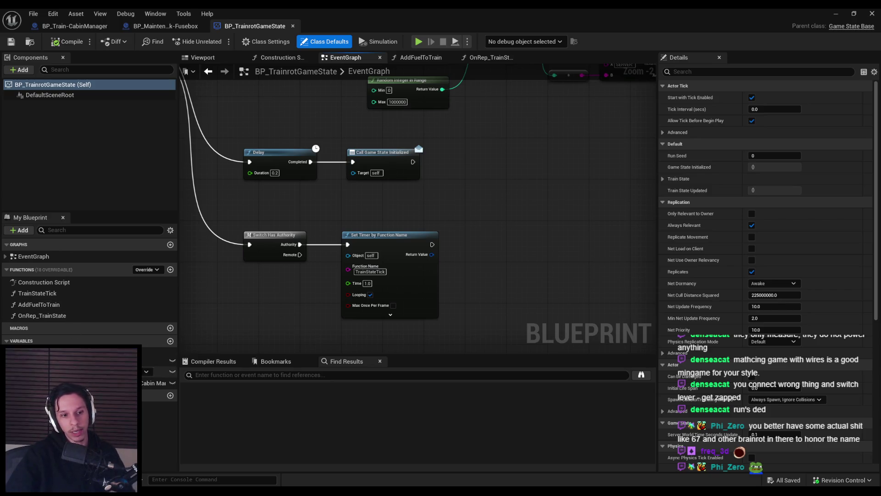
{"action": "double_click", "coordinate": [35, 294]}
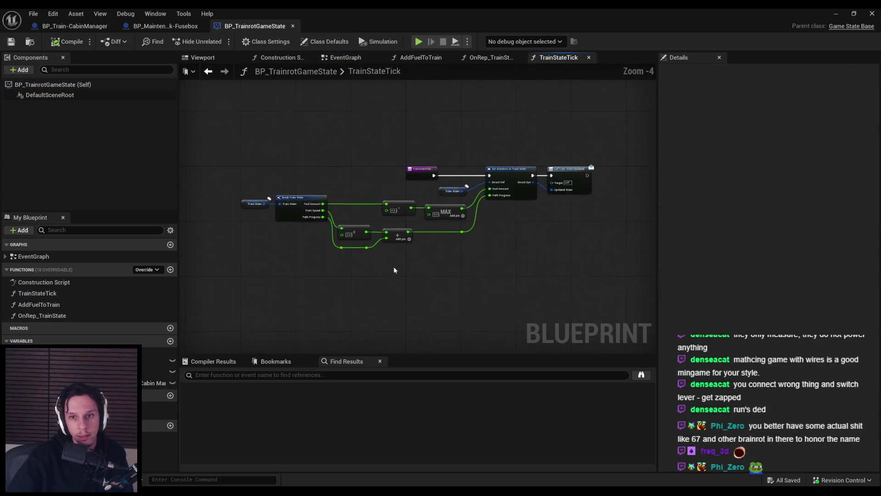
{"action": "left_click", "coordinate": [59, 294]}
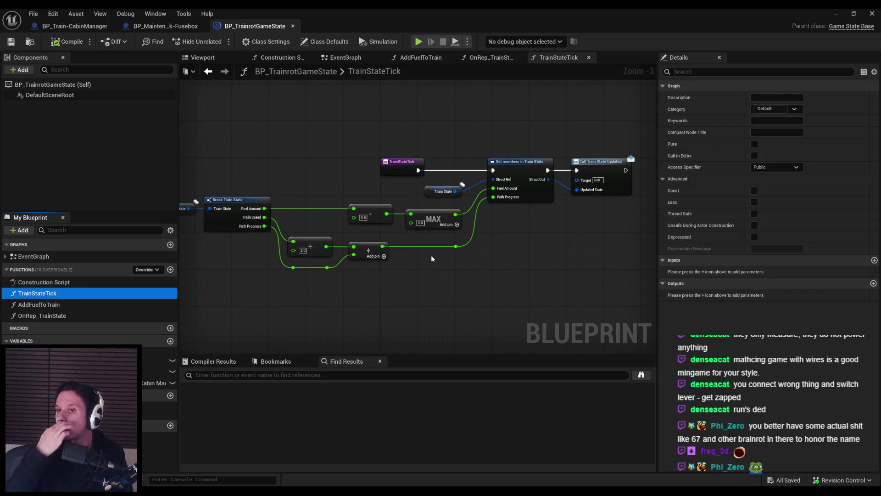
{"action": "left_click", "coordinate": [439, 274]}
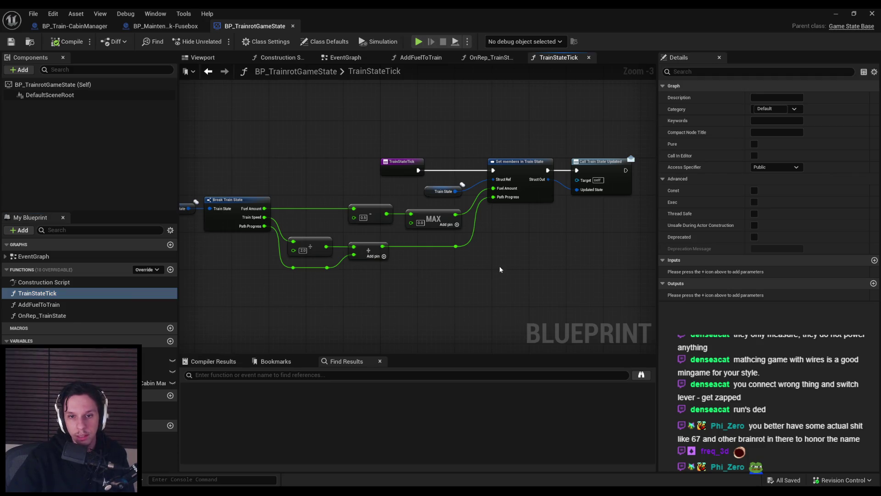
{"action": "left_click_drag", "start_coordinate": [557, 270], "coordinate": [459, 267]}
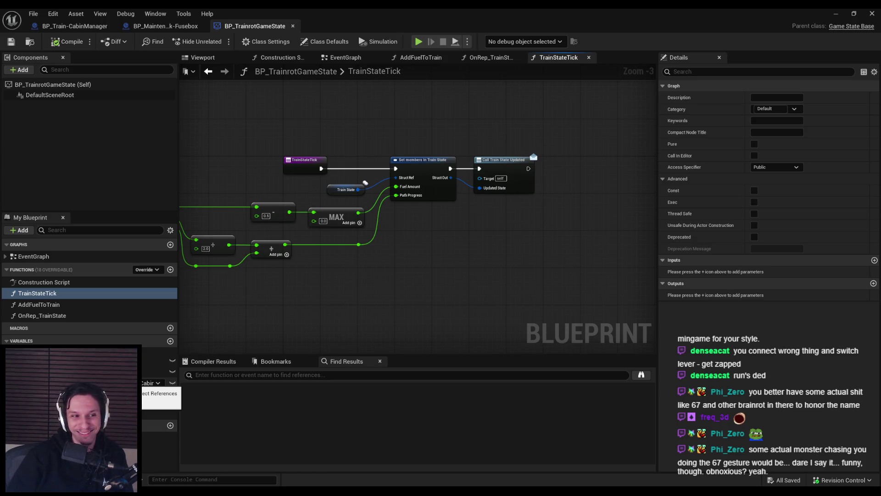
{"action": "left_click_drag", "start_coordinate": [417, 252], "coordinate": [404, 269]}
{"action": "scroll", "coordinate": [403, 266], "scroll_direction": "down", "scroll_amount": 1}
{"action": "scroll", "coordinate": [404, 266], "scroll_direction": "up", "scroll_amount": 1}
{"action": "scroll", "coordinate": [275, 313], "scroll_direction": "down", "scroll_amount": 1}
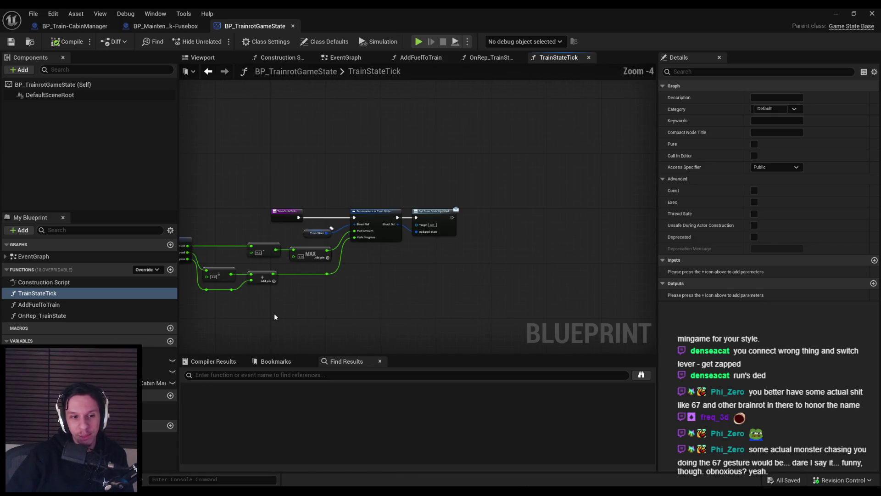
{"action": "left_click_drag", "start_coordinate": [254, 332], "coordinate": [258, 292]}
{"action": "scroll", "coordinate": [313, 251], "scroll_direction": "up", "scroll_amount": 1}
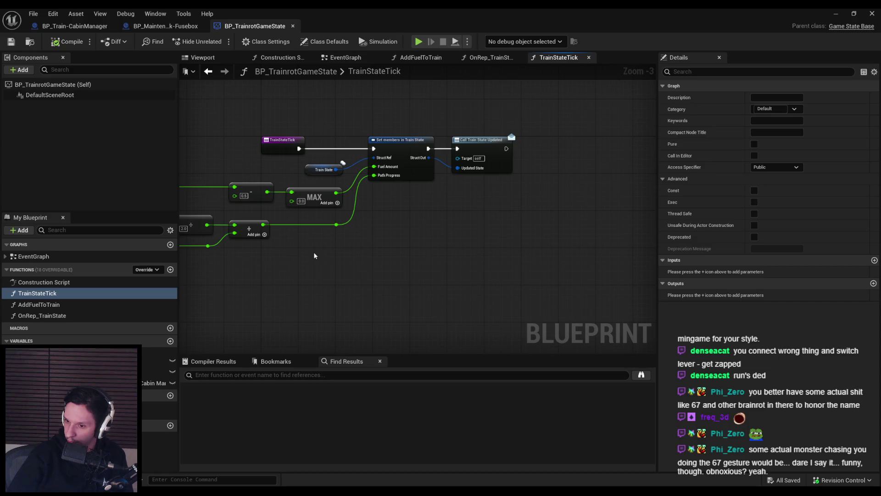
{"action": "left_click_drag", "start_coordinate": [314, 251], "coordinate": [550, 274]}
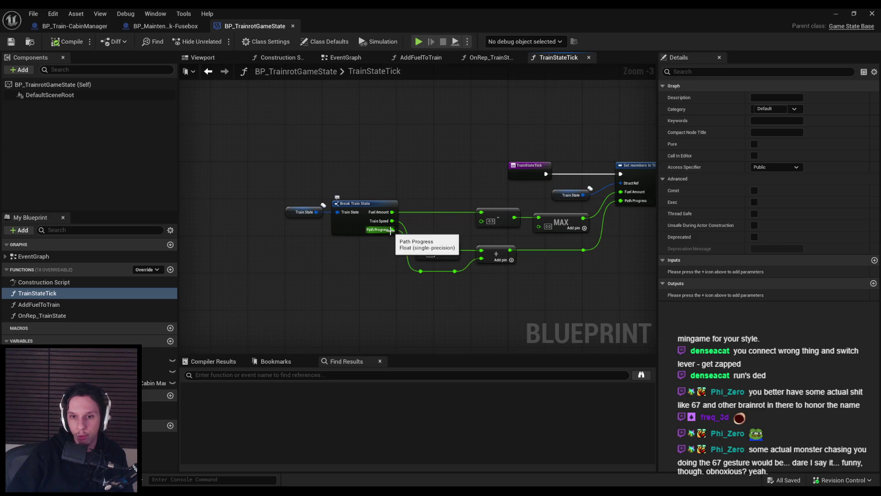
{"action": "left_click", "coordinate": [358, 227]}
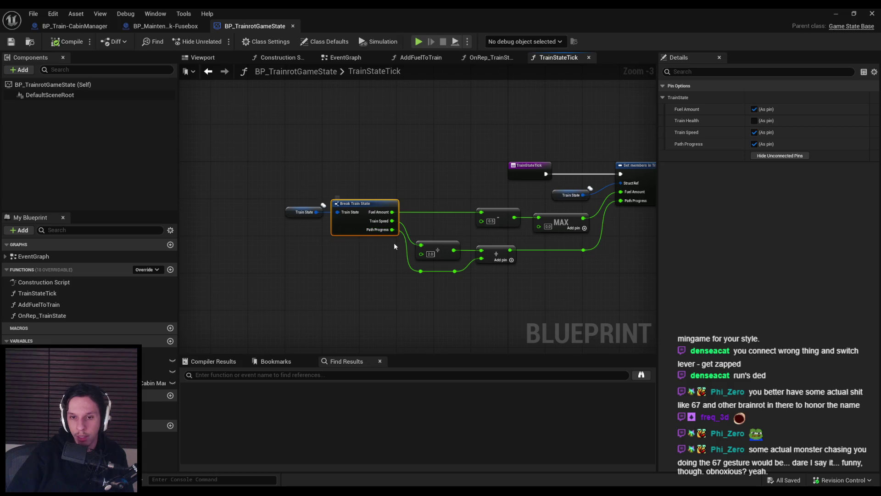
{"action": "scroll", "coordinate": [401, 257], "scroll_direction": "down", "scroll_amount": 1}
{"action": "mouse_move", "coordinate": [401, 257]}
{"action": "left_mouse_down"}
{"action": "mouse_move", "coordinate": [240, 254]}
{"action": "mouse_move", "coordinate": [294, 261]}
{"action": "left_mouse_up"}
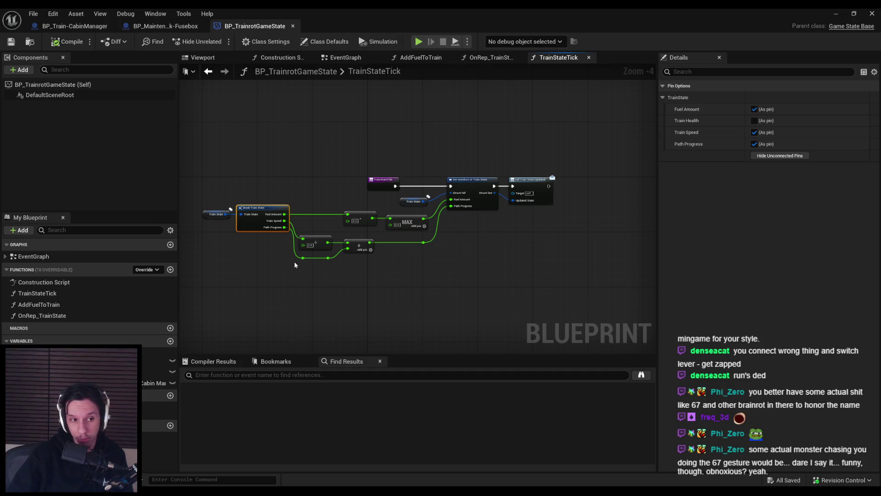
{"action": "scroll", "coordinate": [277, 220], "scroll_direction": "up", "scroll_amount": 3}
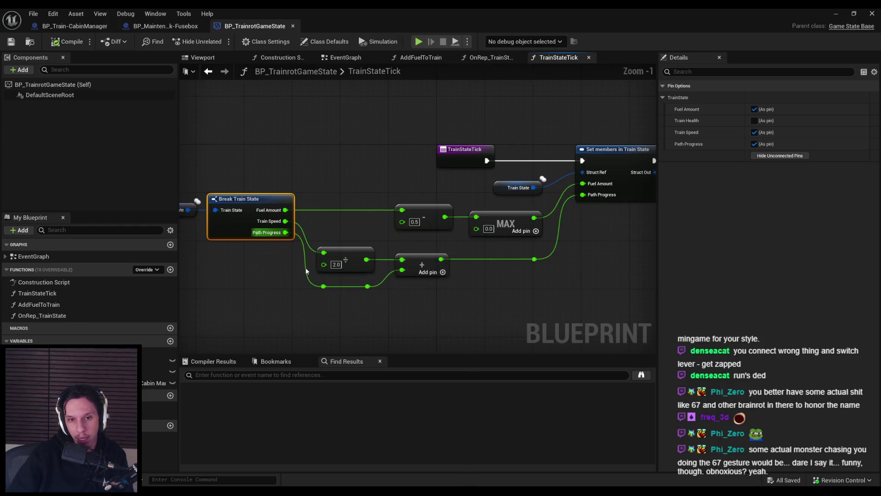
{"action": "scroll", "coordinate": [308, 262], "scroll_direction": "down", "scroll_amount": 2}
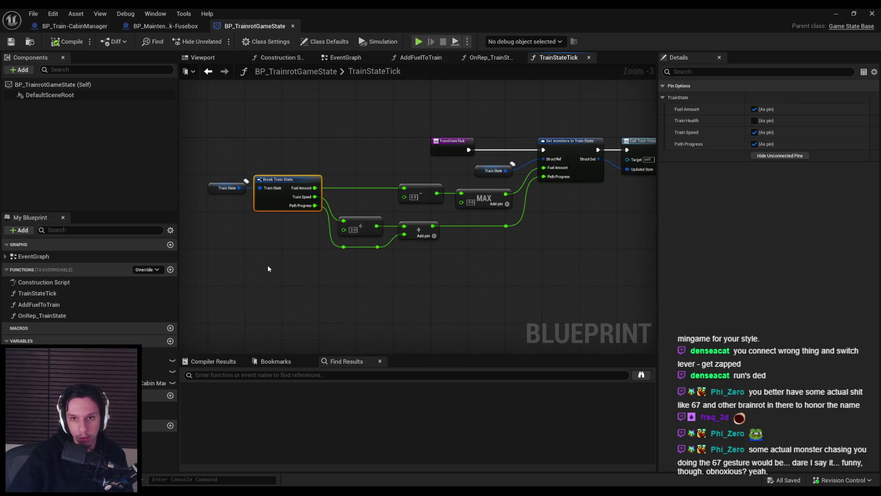
Step: Place a comment above the TrainStateTick nodes titled 'Affectors for maintenance task'
{"action": "scroll", "coordinate": [285, 285], "scroll_direction": "down", "scroll_amount": 1}
{"action": "left_click", "coordinate": [312, 109]}
{"action": "type", "text": "cB"}
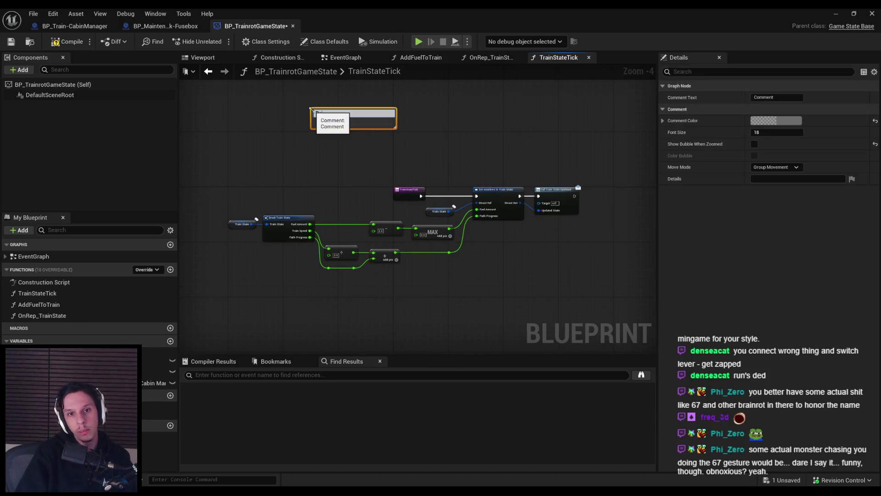
{"action": "type", "text": "rogress"}
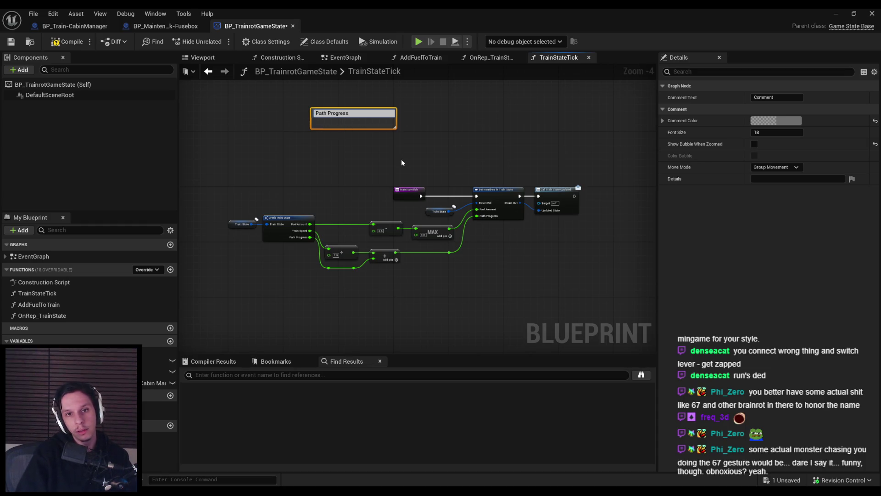
{"action": "key", "text": "ctrl+a"}
{"action": "type", "text": "Affectors for"}
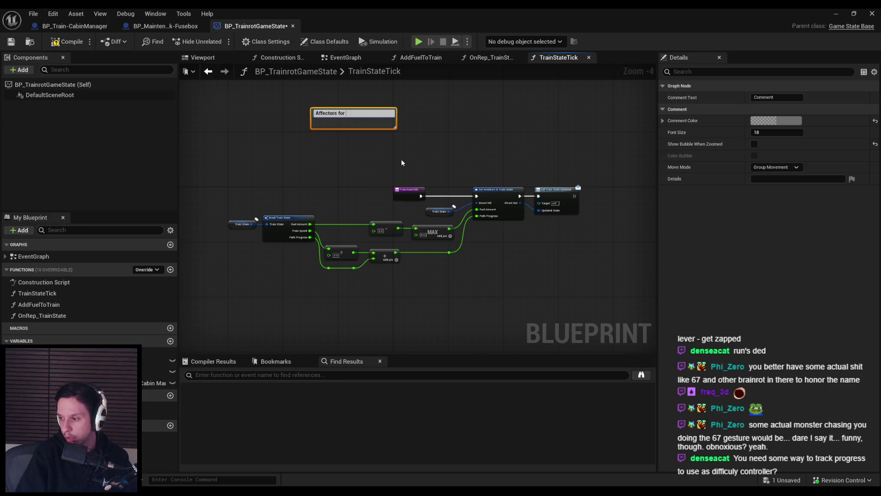
{"action": "type", "text": " maintenance task"}
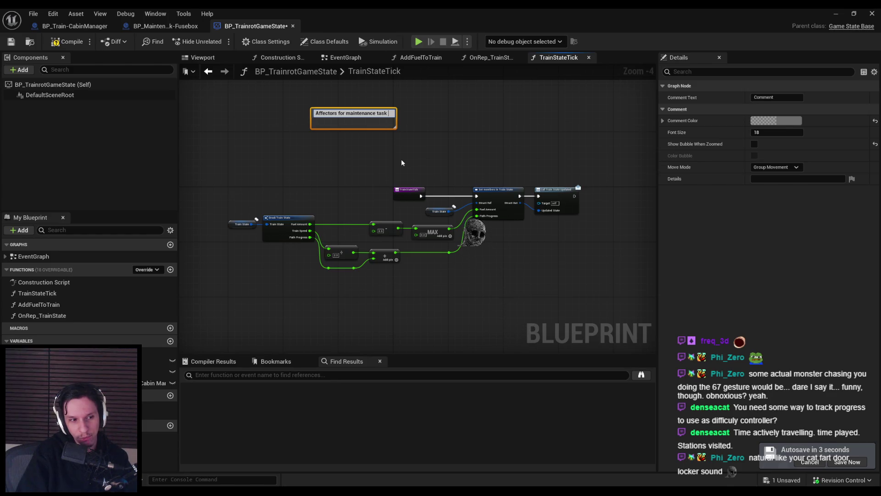
{"action": "left_click", "coordinate": [401, 163]}
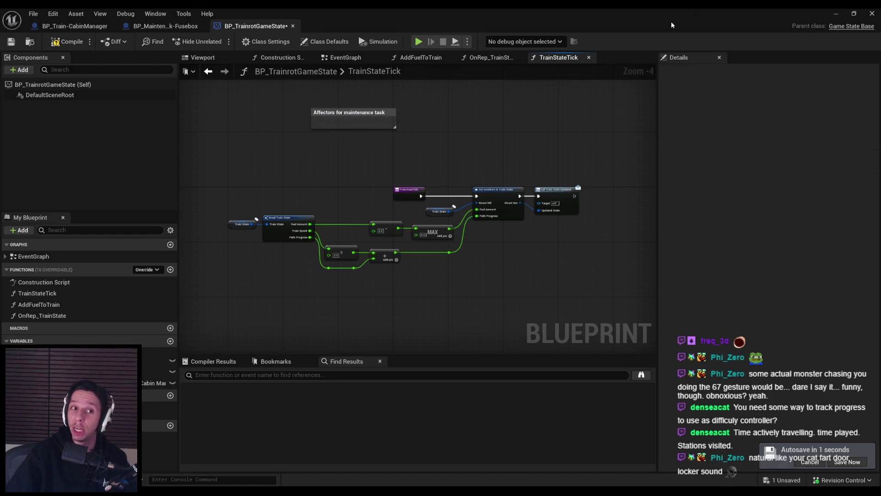
{"action": "left_click", "coordinate": [836, 13]}
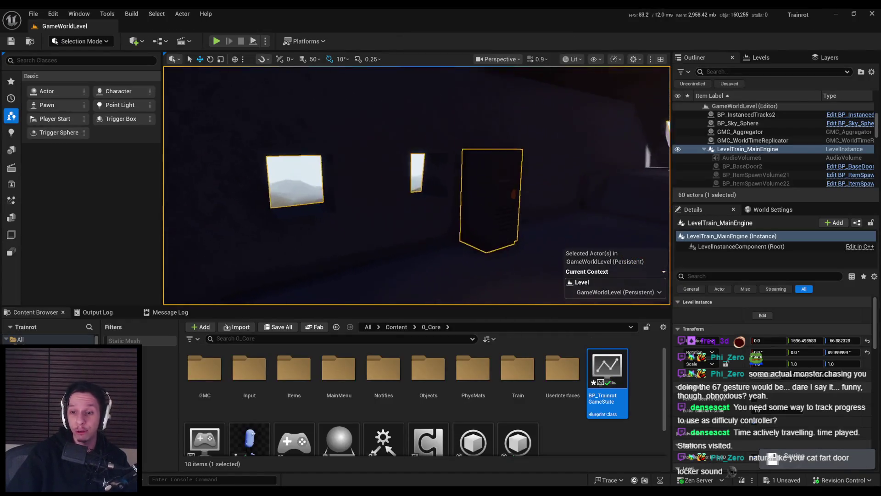
Step: Browse to Content > 2_Audio and open the Cue_MetalDoor-Movement sound cue
{"action": "key", "text": "Right"}
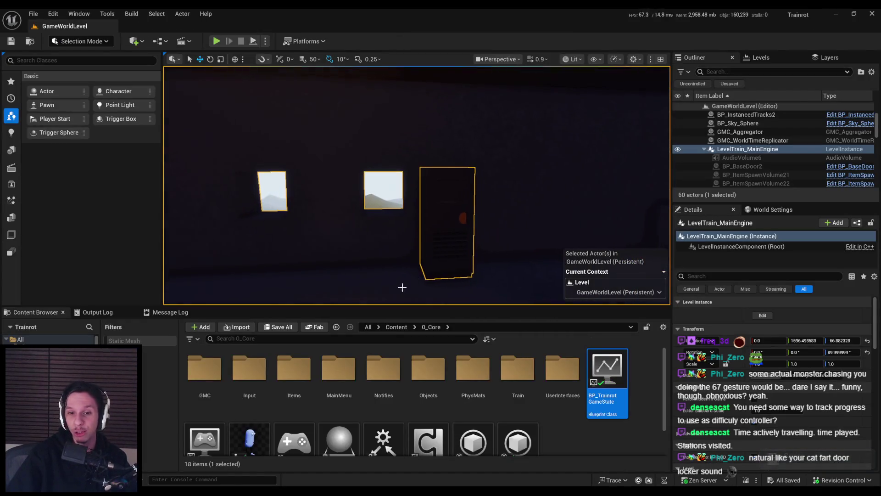
{"action": "left_click", "coordinate": [395, 327]}
{"action": "double_click", "coordinate": [294, 367]}
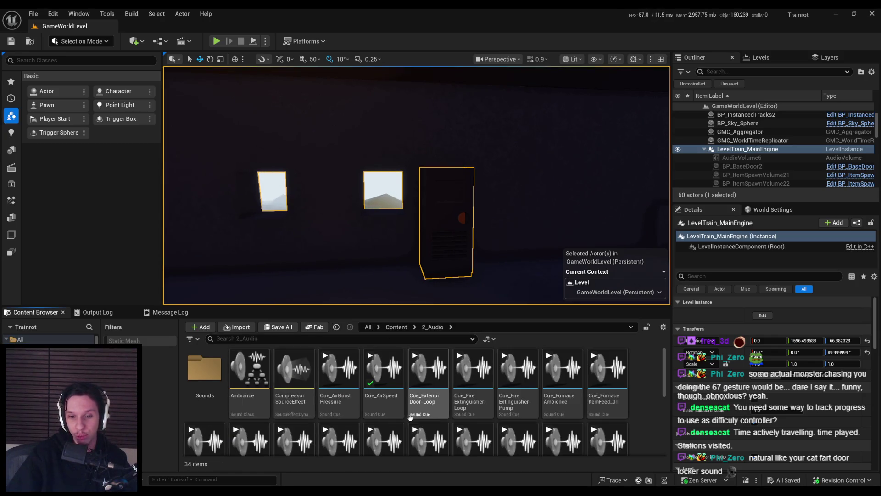
{"action": "scroll", "coordinate": [410, 416], "scroll_direction": "down", "scroll_amount": 5}
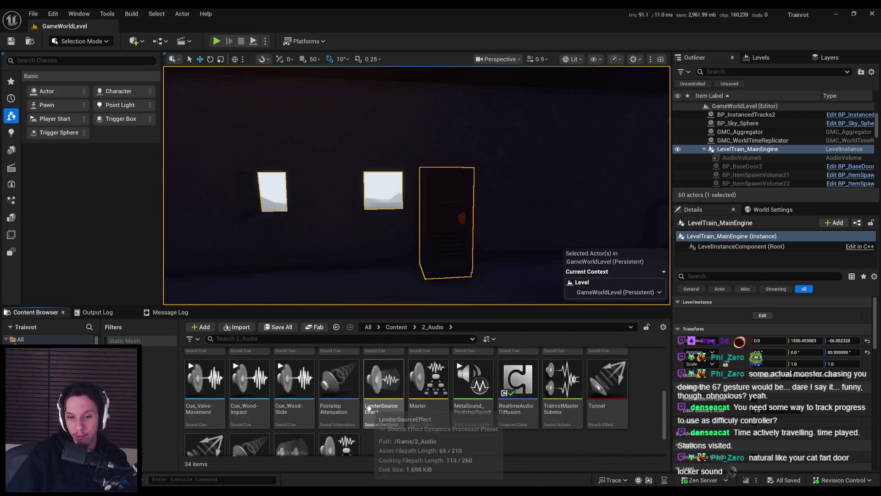
{"action": "scroll", "coordinate": [330, 386], "scroll_direction": "up", "scroll_amount": 2}
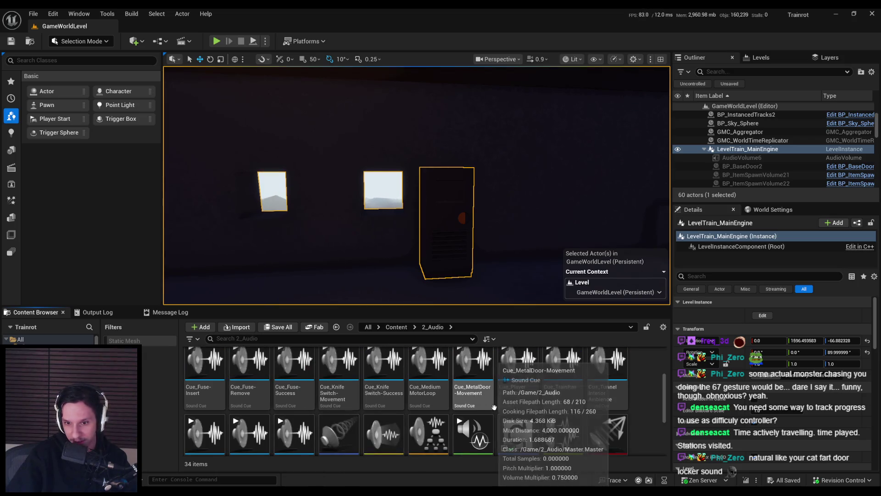
{"action": "double_click", "coordinate": [477, 394]}
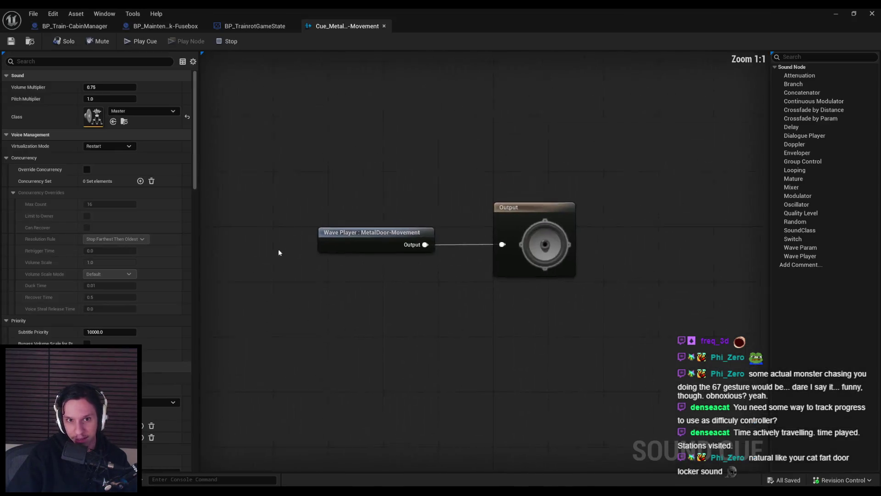
Step: Play the Cue_MetalDoor-Movement cue four times, then close its editor tab with Ctrl+W
{"action": "left_click", "coordinate": [140, 41]}
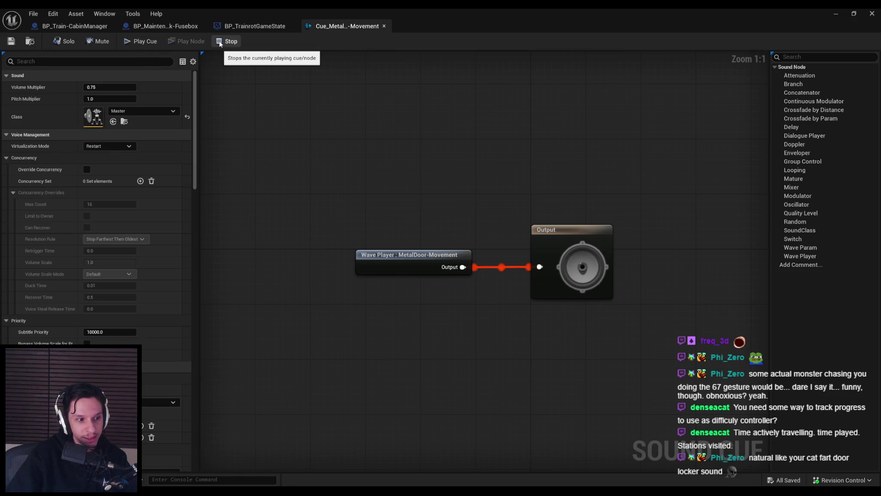
{"action": "left_click", "coordinate": [140, 41]}
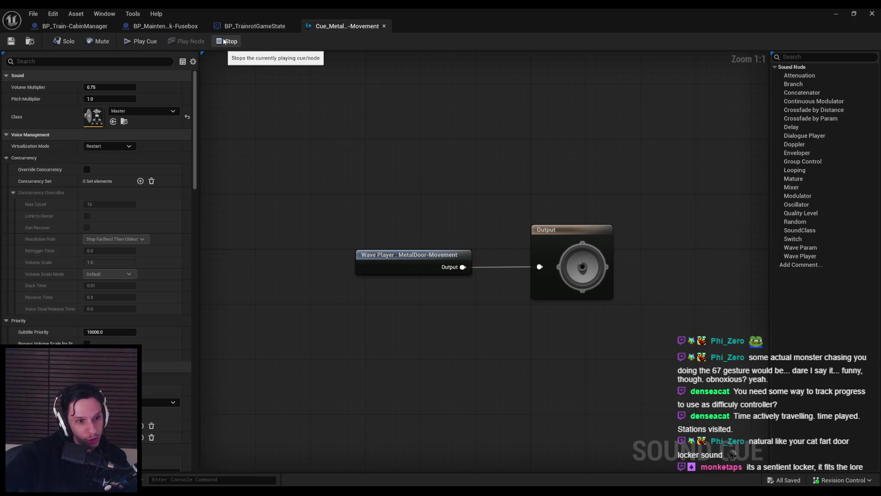
{"action": "left_click", "coordinate": [140, 42]}
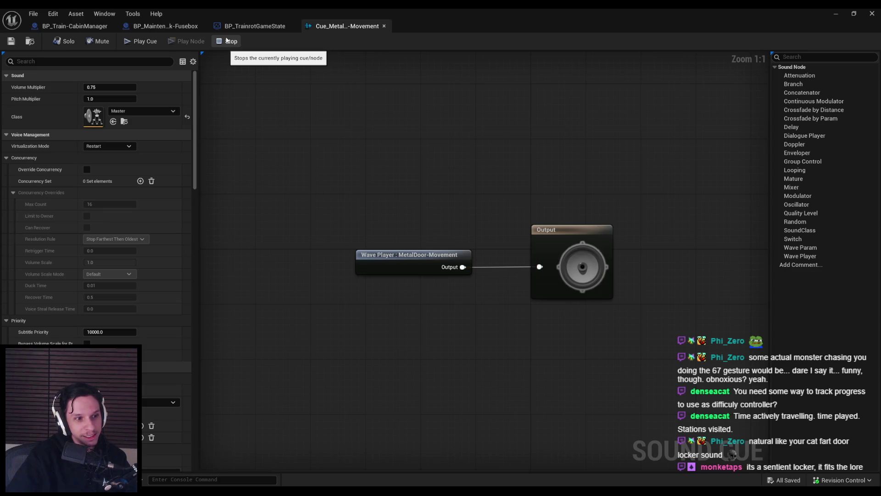
{"action": "left_click", "coordinate": [155, 42]}
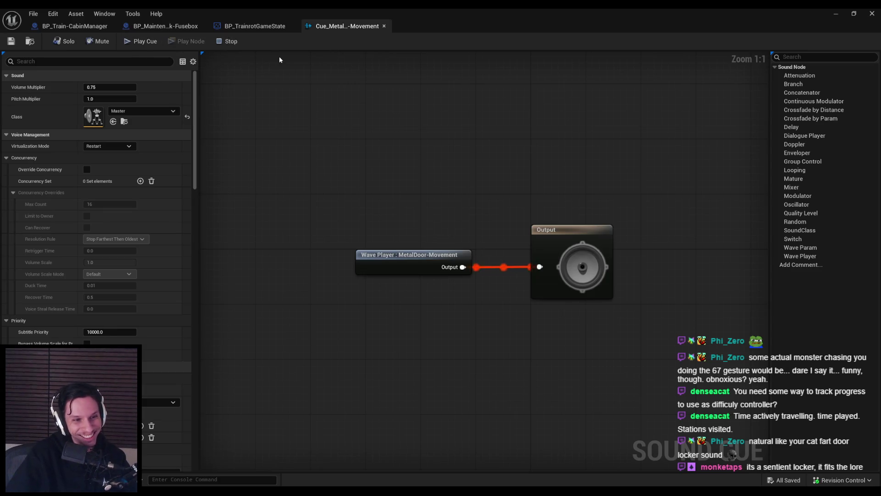
{"action": "key", "text": "ctrl+w"}
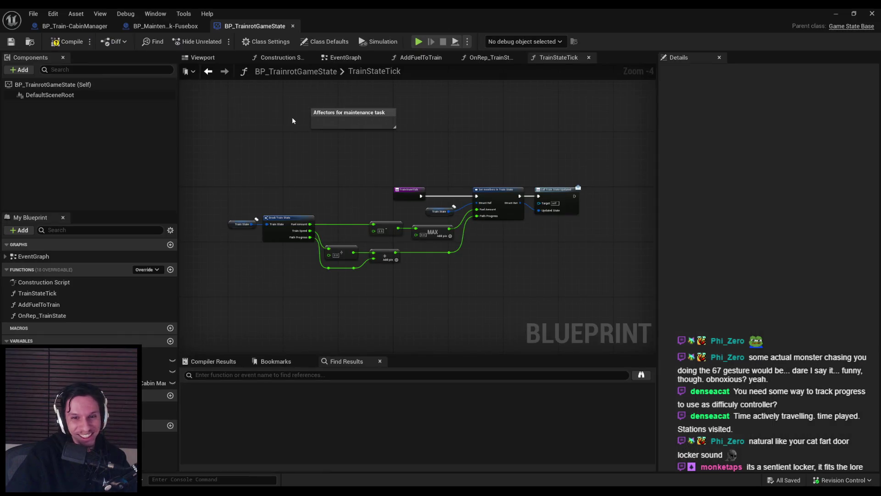
Step: Compile the TrainStateTick blueprint
{"action": "scroll", "coordinate": [339, 174], "scroll_direction": "up", "scroll_amount": 1}
{"action": "scroll", "coordinate": [338, 177], "scroll_direction": "down", "scroll_amount": 3}
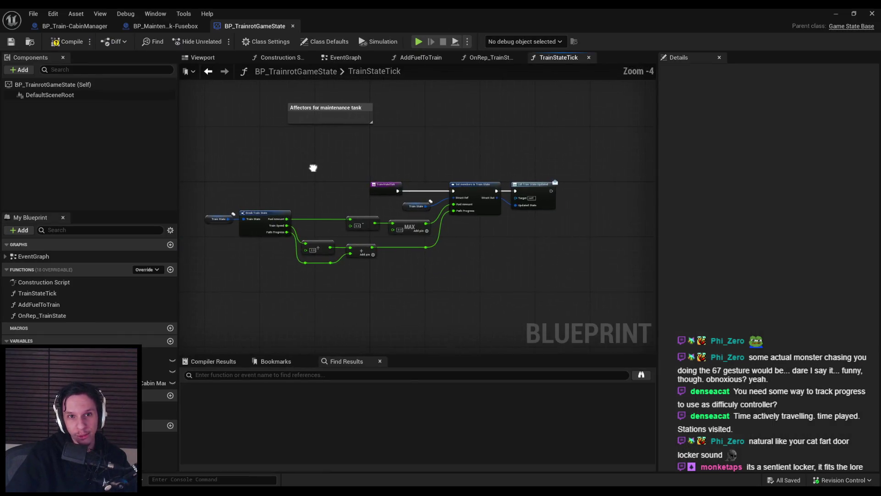
{"action": "scroll", "coordinate": [312, 168], "scroll_direction": "up", "scroll_amount": 3}
{"action": "left_click", "coordinate": [67, 42]}
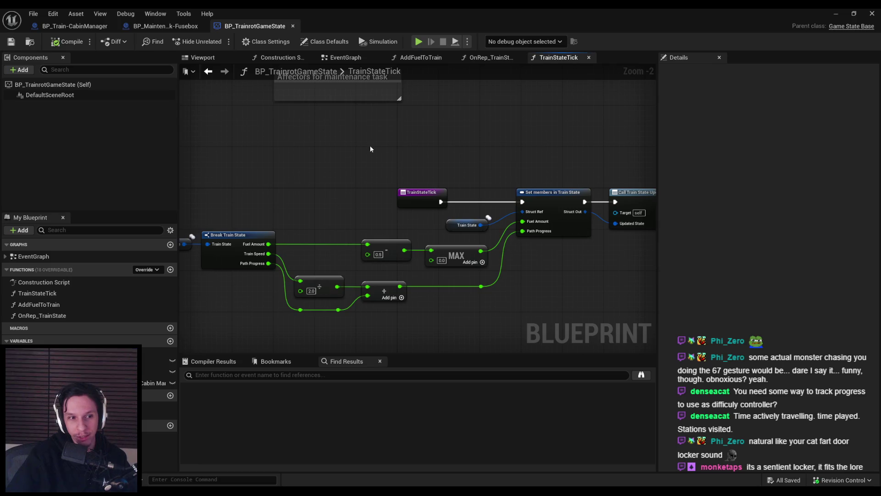
Step: Widen the 'Affectors for maintenance task' comment box and begin editing its title
{"action": "scroll", "coordinate": [238, 183], "scroll_direction": "down", "scroll_amount": 1}
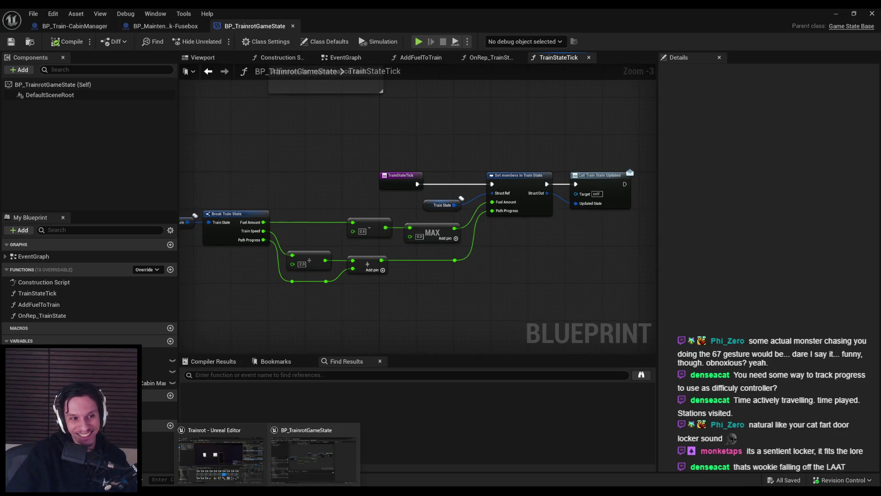
{"action": "left_click_drag", "start_coordinate": [346, 214], "coordinate": [368, 268]}
{"action": "scroll", "coordinate": [375, 227], "scroll_direction": "up", "scroll_amount": 2}
{"action": "mouse_move", "coordinate": [430, 170]}
{"action": "left_mouse_down"}
{"action": "mouse_move", "coordinate": [429, 202]}
{"action": "mouse_move", "coordinate": [428, 192]}
{"action": "mouse_move", "coordinate": [579, 211]}
{"action": "left_mouse_up"}
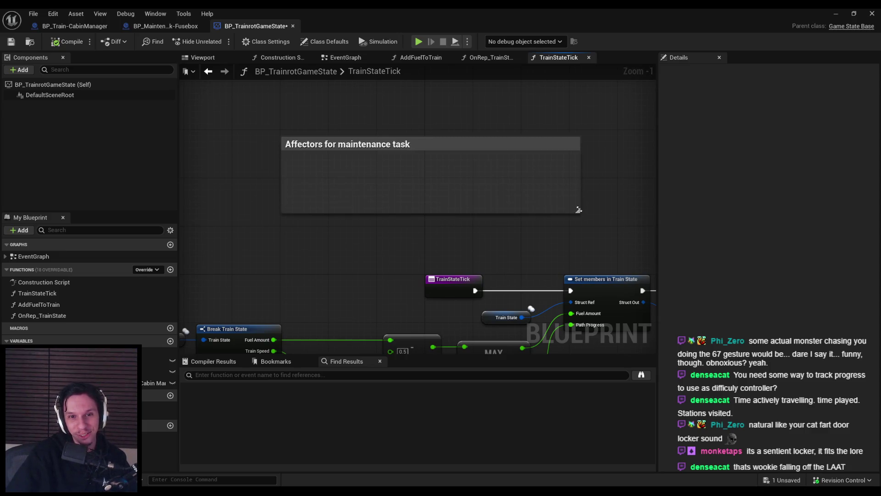
{"action": "left_click", "coordinate": [365, 145]}
{"action": "double_click", "coordinate": [411, 146]}
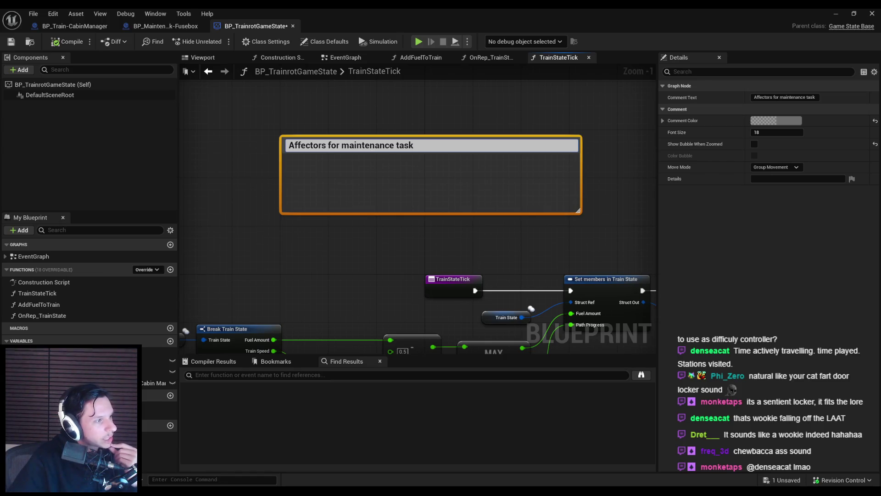
Step: Extend the comment to 'Affectors for maintenance task frequency:' with lines '- Path progress' and '- Current station'
{"action": "type", "text": "frequency:"}
{"action": "key", "text": "shift+Return"}
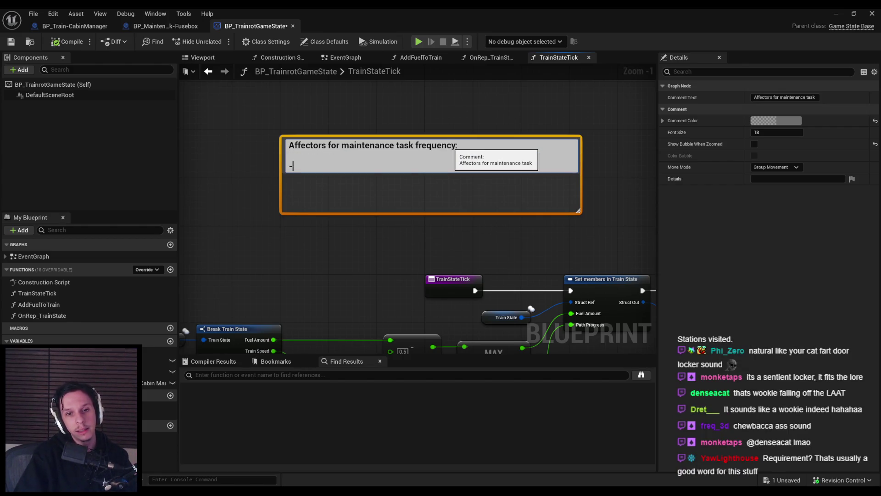
{"action": "type", "text": " Path progress"}
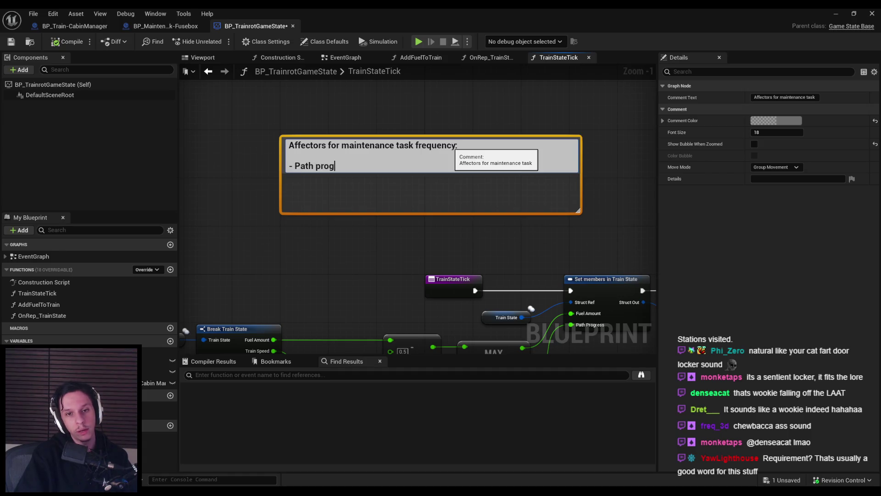
{"action": "key", "text": "shift+Return"}
{"action": "type", "text": "C"}
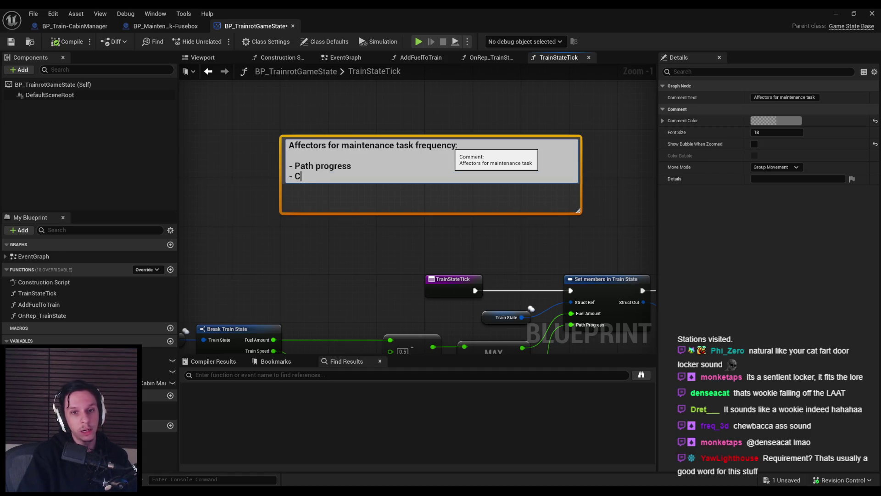
{"action": "type", "text": "urrent station"}
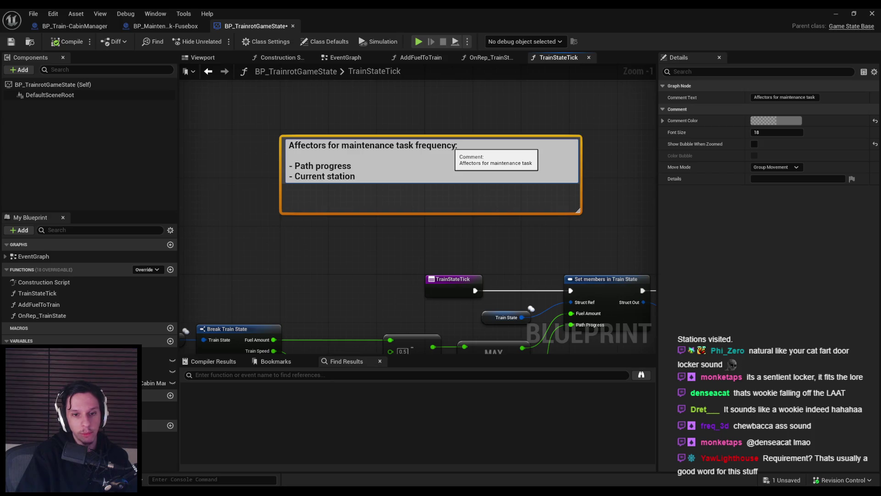
{"action": "key", "text": "Return"}
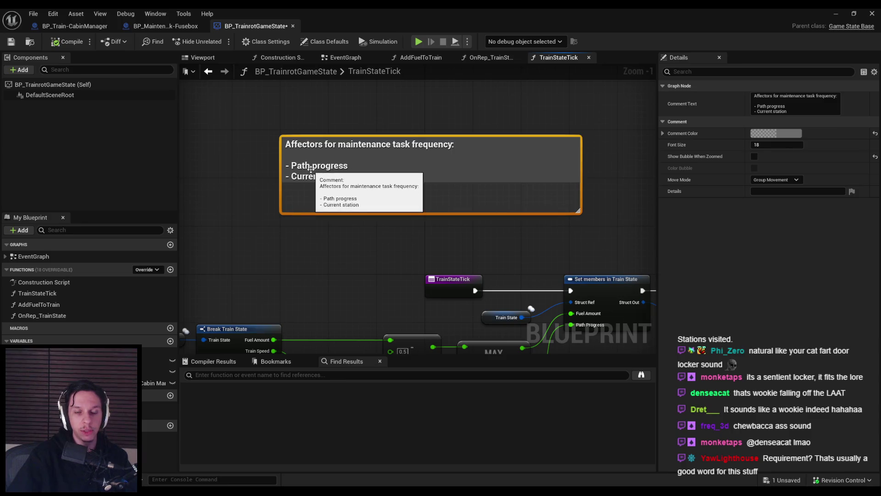
{"action": "scroll", "coordinate": [313, 183], "scroll_direction": "down", "scroll_amount": 2}
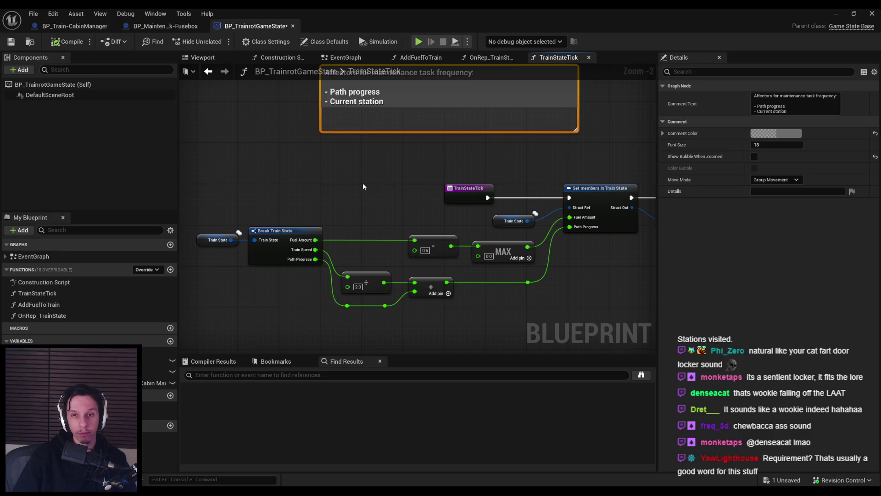
Step: Add a '- Time spent in route' line to the comment's affector list
{"action": "left_click_drag", "start_coordinate": [362, 186], "coordinate": [348, 259]}
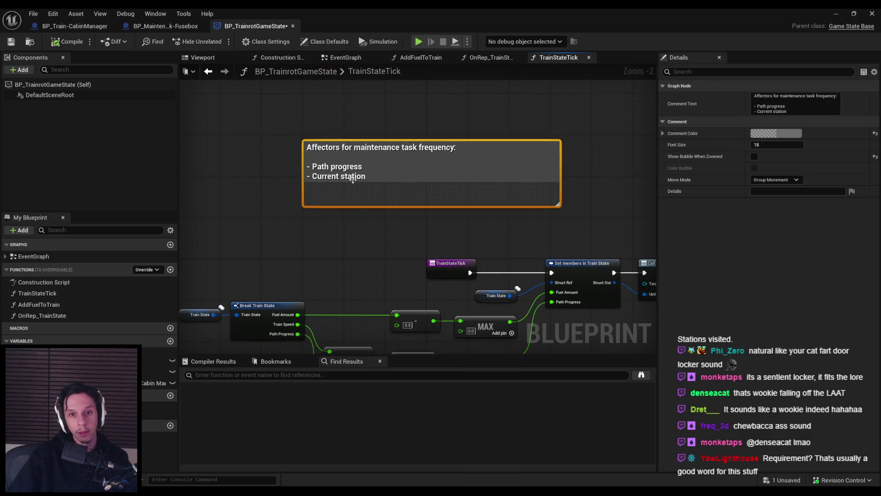
{"action": "double_click", "coordinate": [358, 178]}
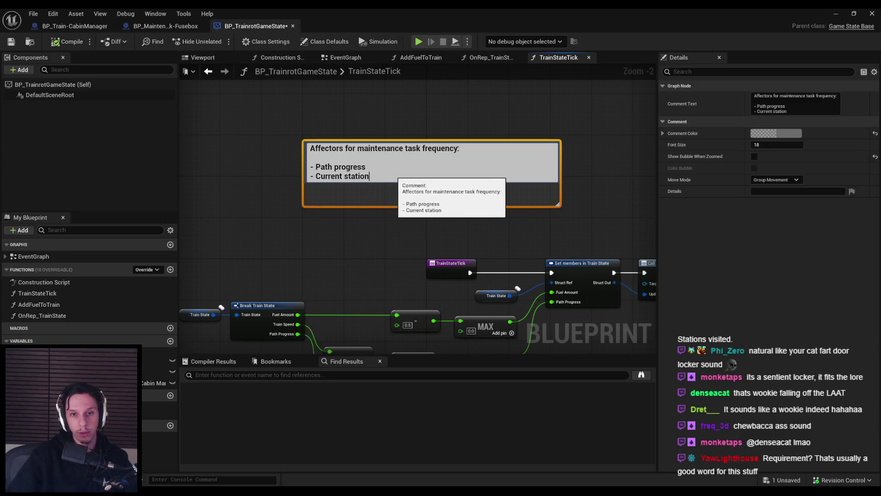
{"action": "key", "text": "shift+Return"}
{"action": "type", "text": "- Time spent in route"}
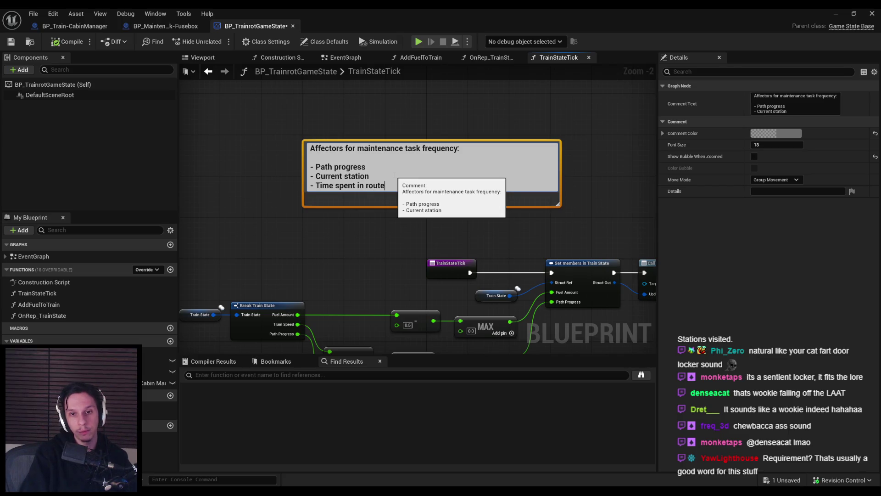
{"action": "key", "text": "Return"}
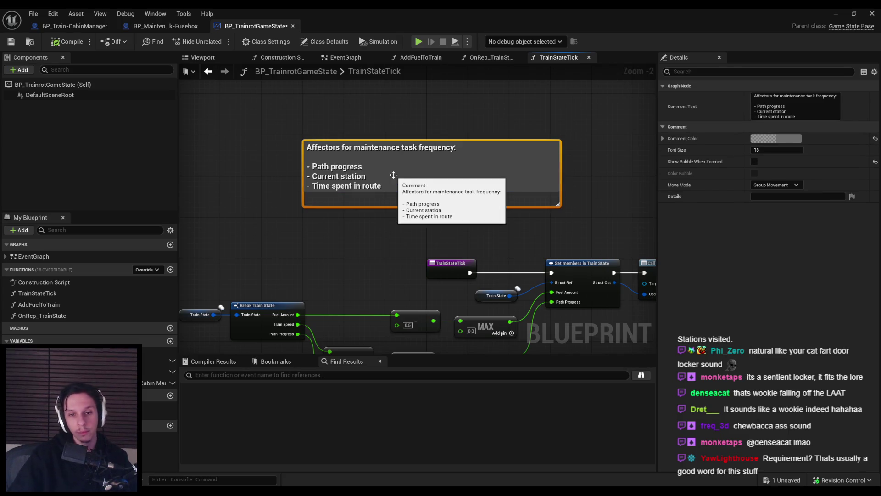
Step: Make the comment box taller and narrower, and move it higher above the nodes
{"action": "left_click_drag", "start_coordinate": [385, 206], "coordinate": [385, 221]}
{"action": "left_click_drag", "start_coordinate": [561, 168], "coordinate": [474, 168]}
{"action": "scroll", "coordinate": [298, 218], "scroll_direction": "down", "scroll_amount": 2}
{"action": "left_click_drag", "start_coordinate": [359, 169], "coordinate": [358, 136]}
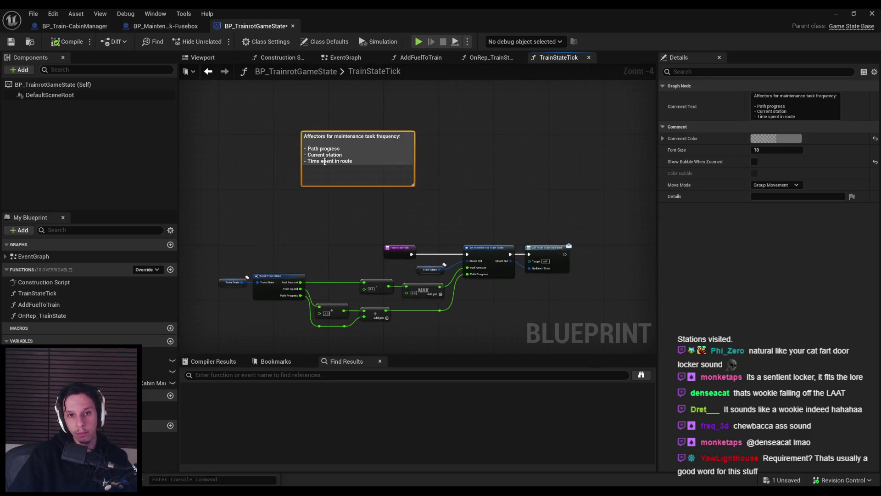
{"action": "right_click", "coordinate": [345, 161]}
{"action": "key", "text": "Escape"}
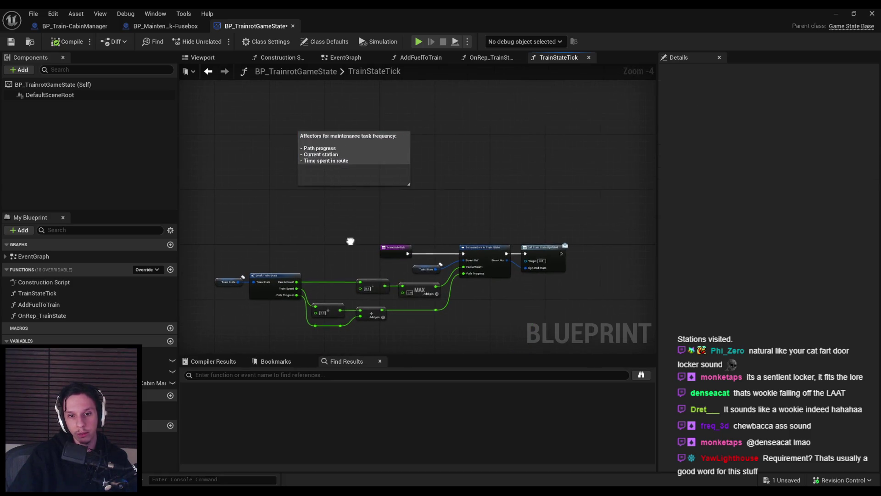
{"action": "left_click_drag", "start_coordinate": [447, 298], "coordinate": [384, 249]}
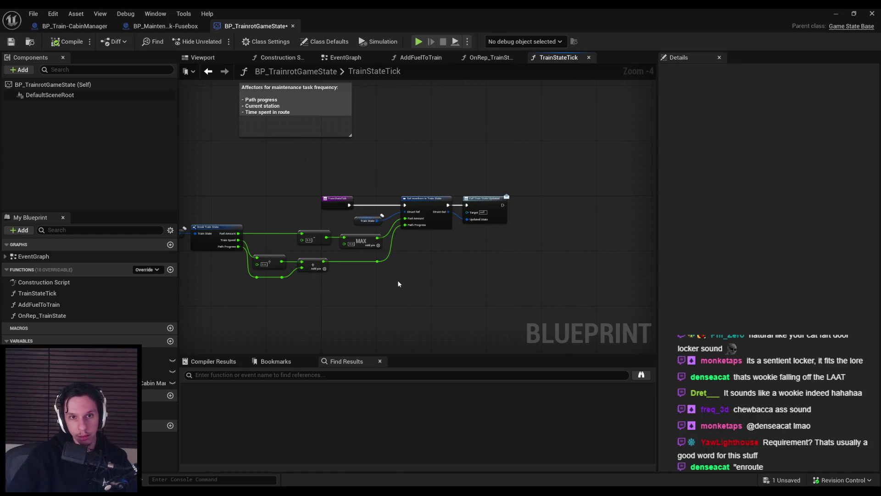
{"action": "scroll", "coordinate": [285, 199], "scroll_direction": "up", "scroll_amount": 2}
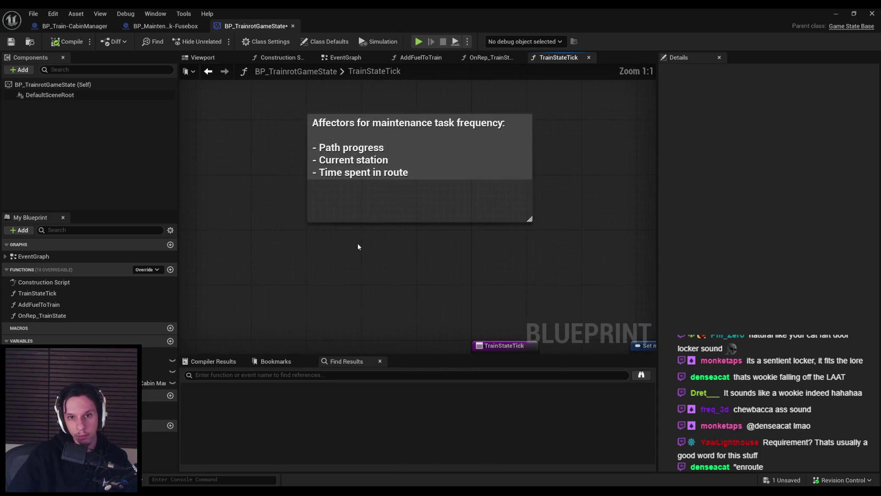
Step: Correct the comment wording from 'in route' to 'enroute'
{"action": "double_click", "coordinate": [348, 197]}
{"action": "left_click", "coordinate": [364, 167]}
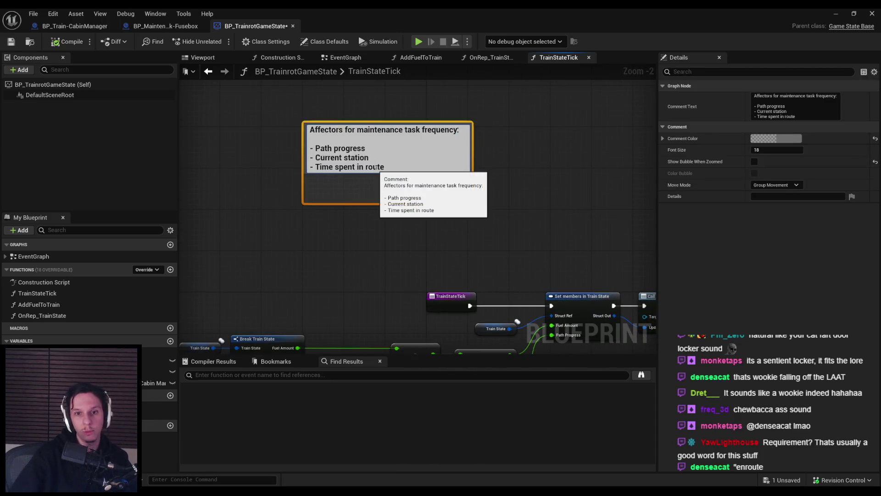
{"action": "key", "text": "BackSpace"}
{"action": "key", "text": "BackSpace"}
{"action": "type", "text": "en"}
{"action": "key", "text": "Return"}
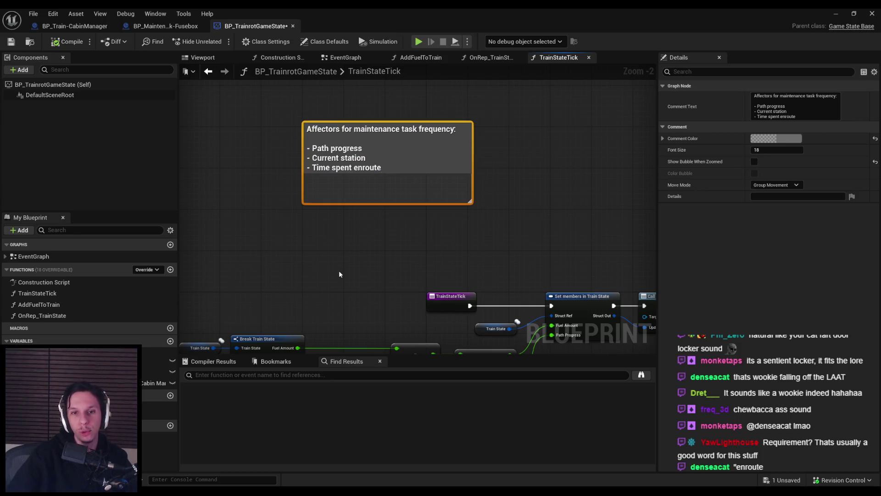
{"action": "left_click", "coordinate": [339, 270]}
Step: Add a '- Game Difficulty*' line to the comment's affector list
{"action": "scroll", "coordinate": [335, 247], "scroll_direction": "down", "scroll_amount": 2}
{"action": "scroll", "coordinate": [335, 247], "scroll_direction": "up", "scroll_amount": 3}
{"action": "scroll", "coordinate": [333, 241], "scroll_direction": "down", "scroll_amount": 2}
{"action": "mouse_move", "coordinate": [333, 241]}
{"action": "left_mouse_down"}
{"action": "mouse_move", "coordinate": [336, 172]}
{"action": "mouse_move", "coordinate": [354, 213]}
{"action": "left_mouse_up"}
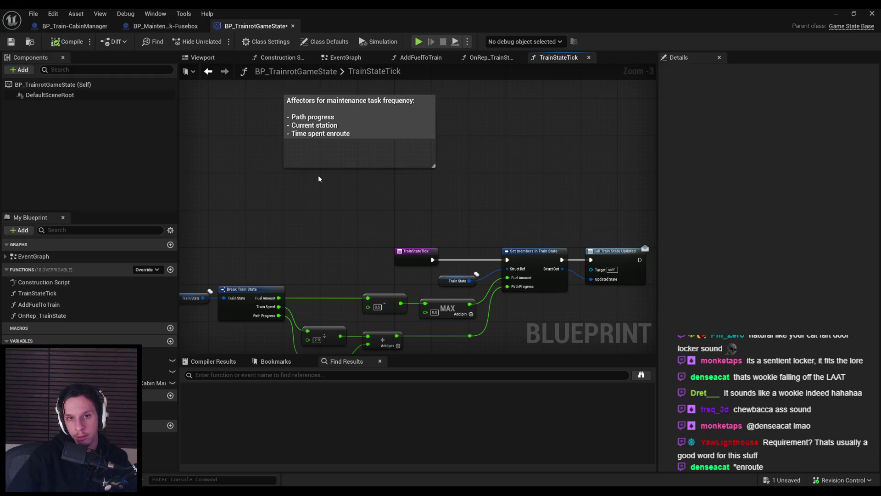
{"action": "left_click", "coordinate": [317, 161]}
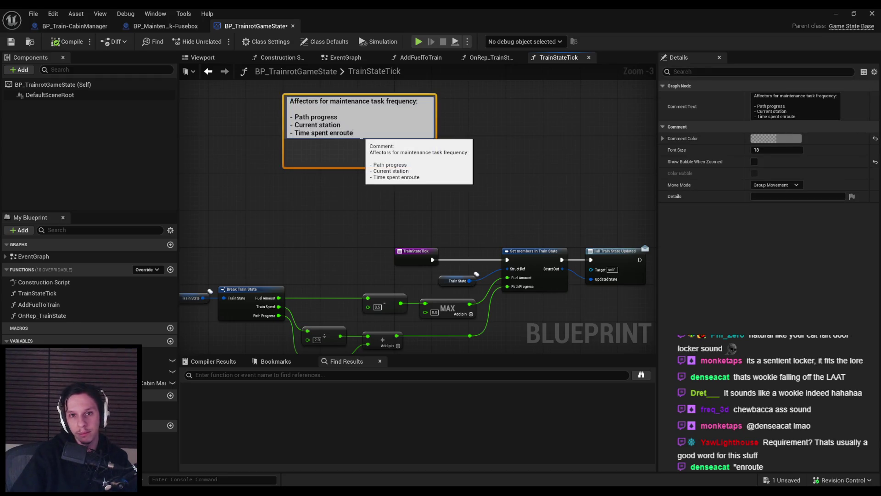
{"action": "key", "text": "Return"}
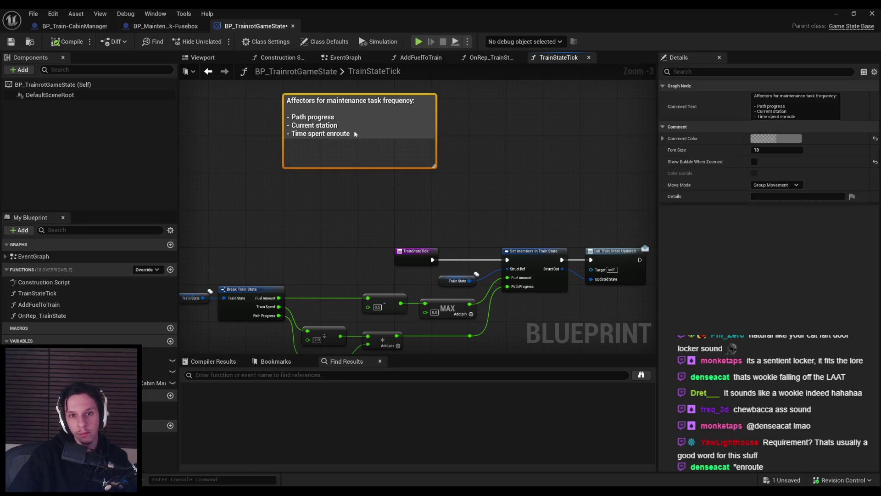
{"action": "double_click", "coordinate": [355, 134]}
{"action": "type", "text": "- Game Difficulty"}
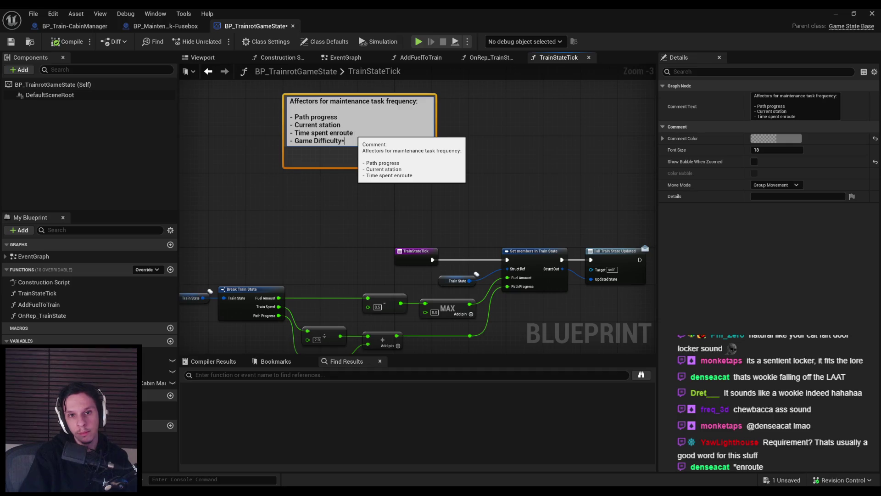
{"action": "key", "text": "Return"}
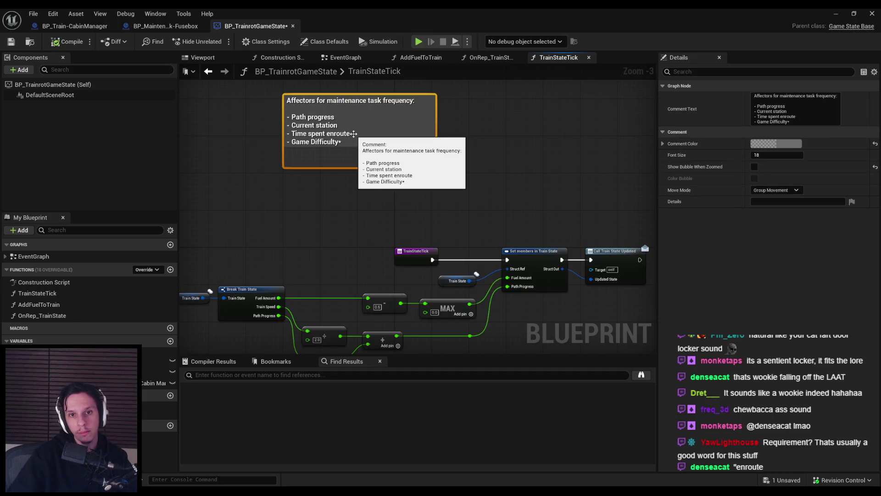
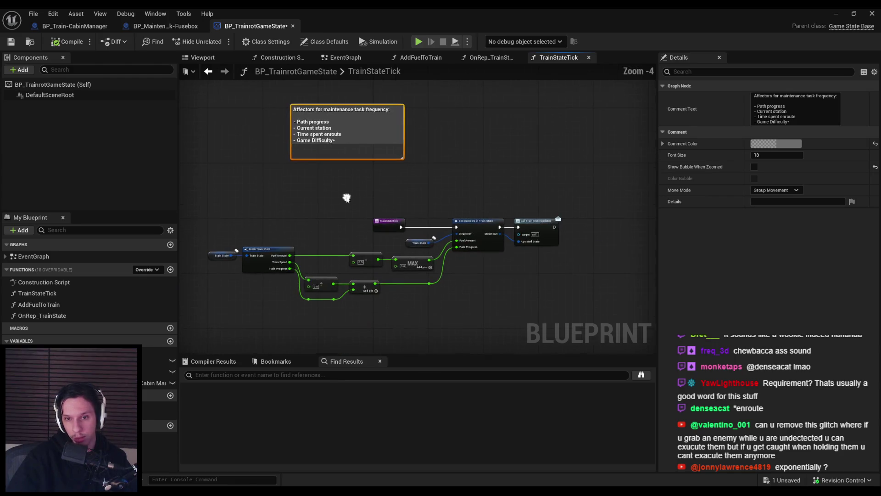
Step: Move the maintenance task frequency comment down-left toward the nodes and shrink it to fit its text
{"action": "left_click", "coordinate": [345, 196]}
{"action": "scroll", "coordinate": [370, 177], "scroll_direction": "down", "scroll_amount": 1}
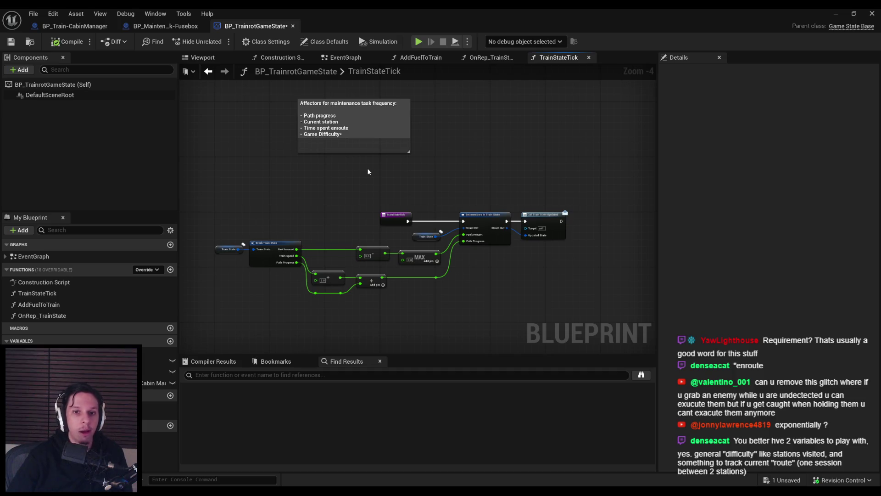
{"action": "left_click_drag", "start_coordinate": [330, 142], "coordinate": [271, 166]}
{"action": "left_click", "coordinate": [294, 199]}
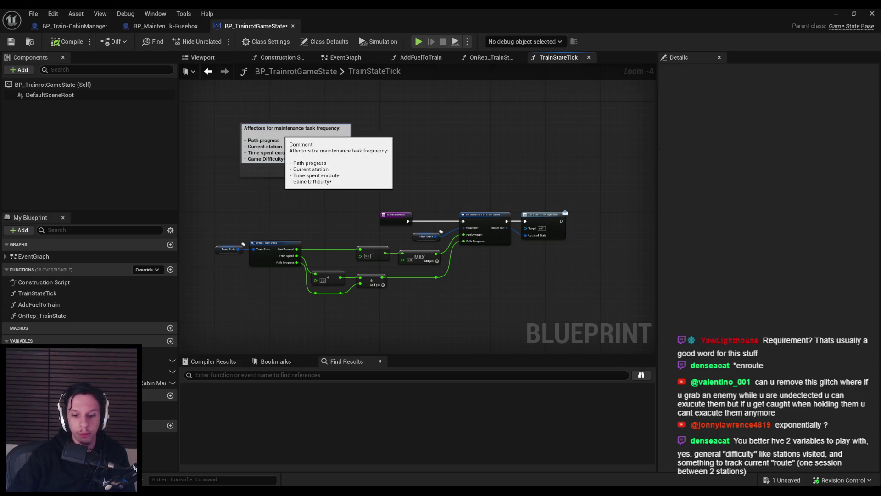
{"action": "mouse_move", "coordinate": [259, 176]}
{"action": "left_mouse_down"}
{"action": "mouse_move", "coordinate": [259, 156]}
{"action": "mouse_move", "coordinate": [284, 150]}
{"action": "left_mouse_up"}
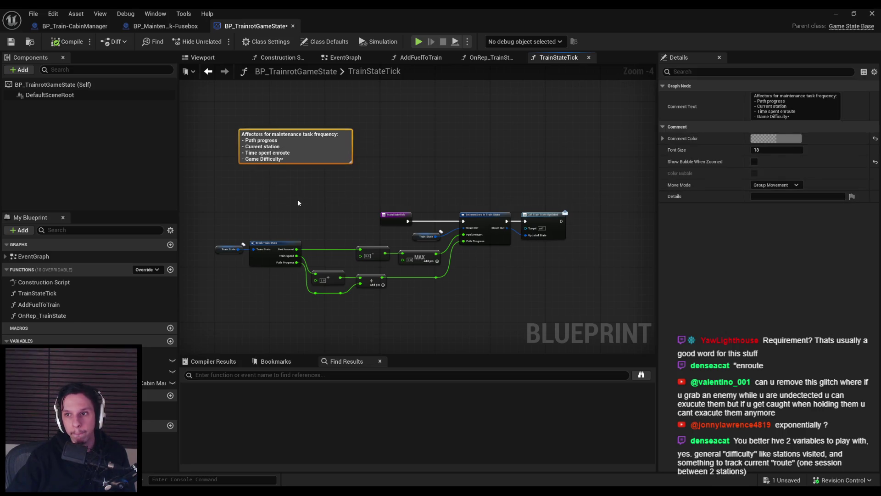
{"action": "left_click", "coordinate": [298, 202]}
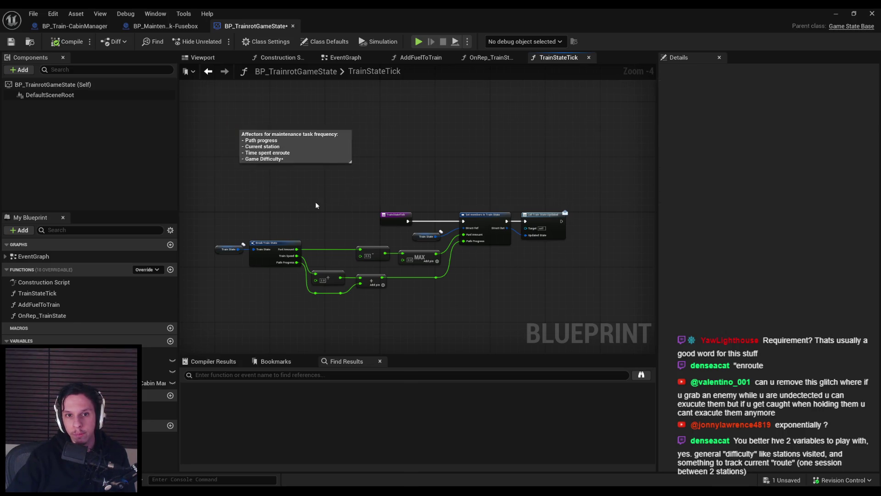
{"action": "left_click_drag", "start_coordinate": [313, 195], "coordinate": [288, 191]}
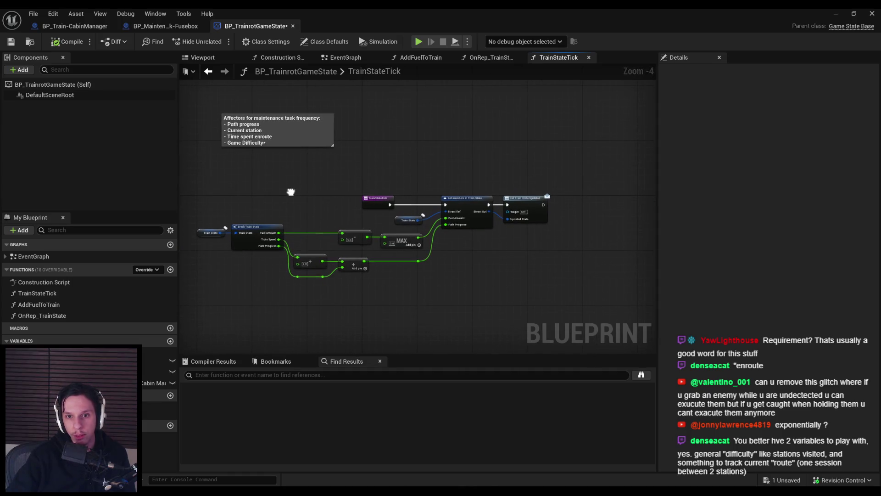
Step: Save BP_TrainrotGameState and switch to the BP_MaintenanceTask-Fusebox blueprint
{"action": "left_click", "coordinate": [16, 42]}
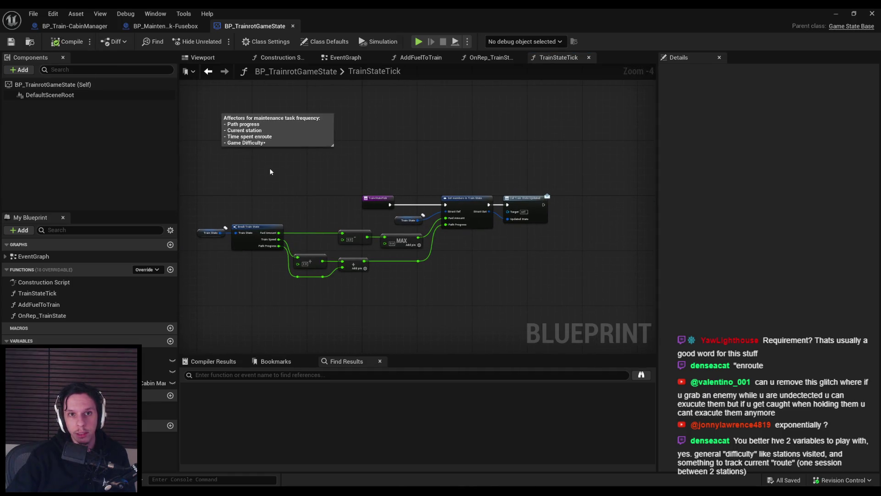
{"action": "scroll", "coordinate": [269, 180], "scroll_direction": "down", "scroll_amount": 1}
{"action": "scroll", "coordinate": [269, 180], "scroll_direction": "up", "scroll_amount": 1}
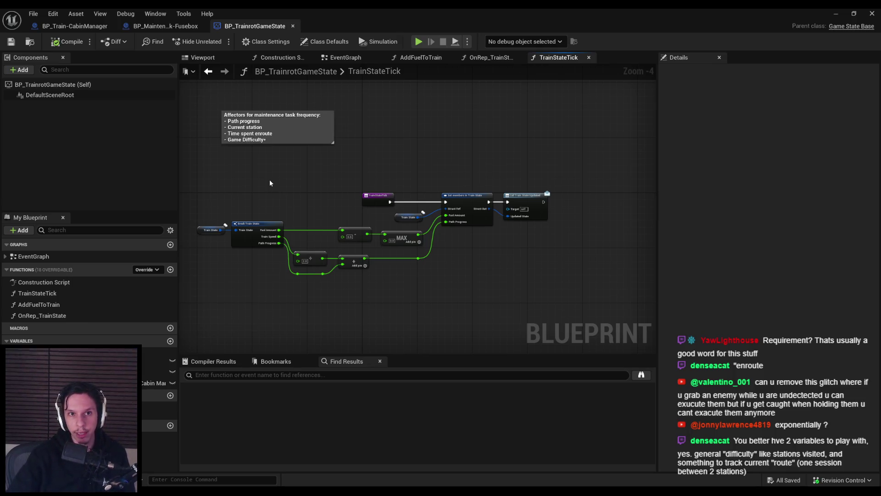
{"action": "scroll", "coordinate": [269, 180], "scroll_direction": "down", "scroll_amount": 1}
{"action": "left_click", "coordinate": [166, 26]}
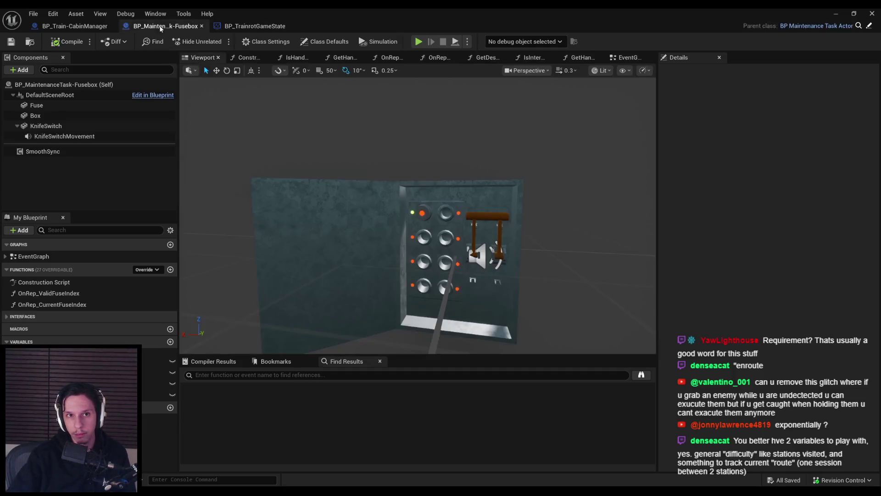
Step: From the Fusebox blueprint, open its parent class BP_MaintenanceTaskActor via the Parent class edit icon
{"action": "left_click", "coordinate": [262, 26]}
{"action": "left_click", "coordinate": [90, 27]}
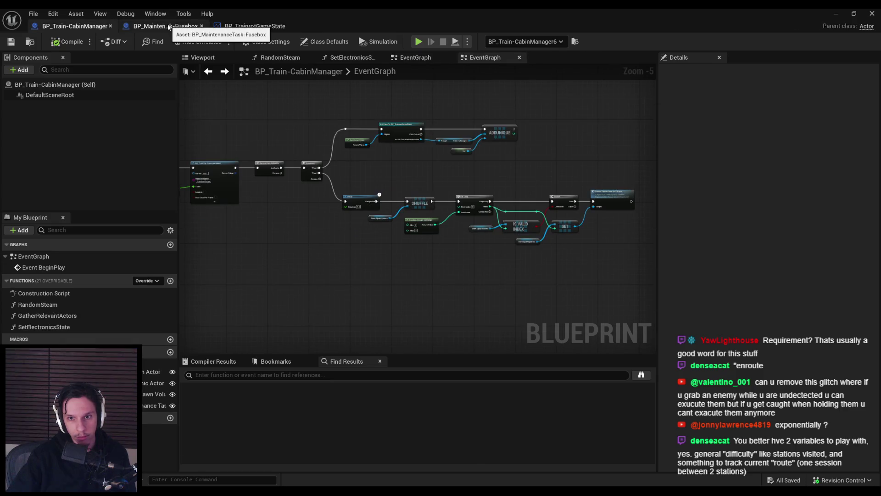
{"action": "left_click", "coordinate": [169, 27]}
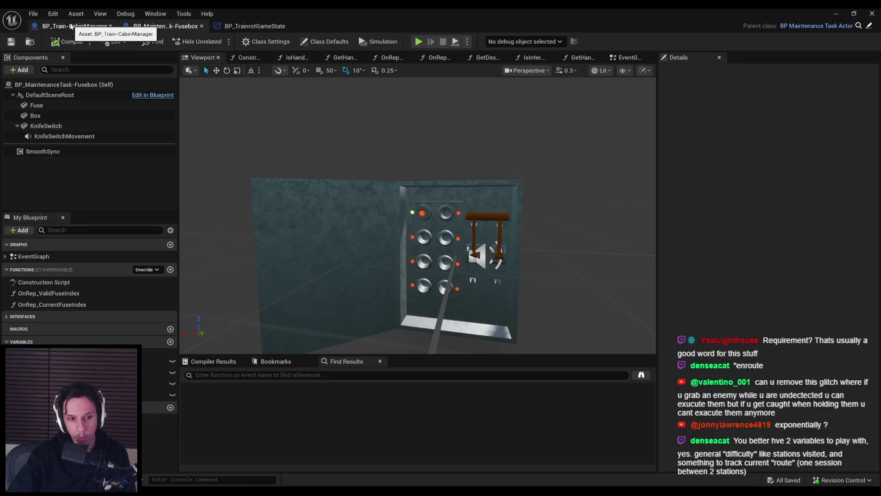
{"action": "left_click", "coordinate": [870, 26]}
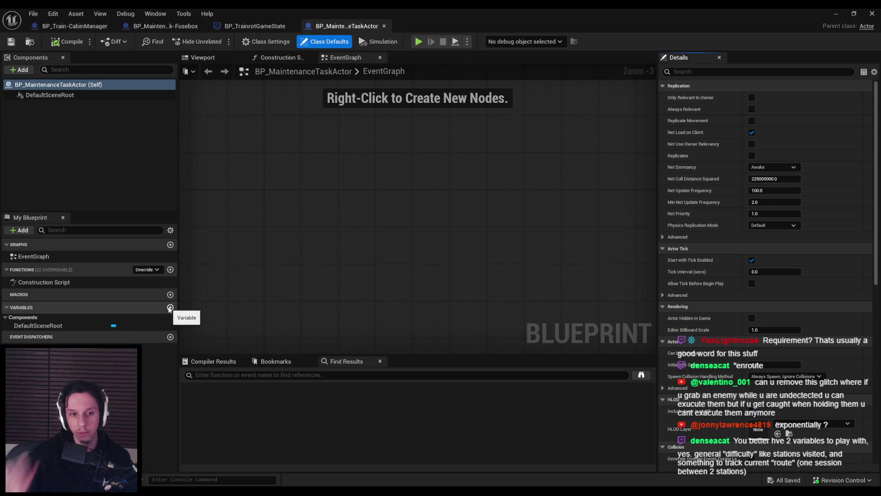
Step: Add a Boolean ValidTask variable to BP_MaintenanceTaskActor, then compile and save it
{"action": "left_click", "coordinate": [170, 307]}
{"action": "type", "text": "ValidTask"}
{"action": "key", "text": "Return"}
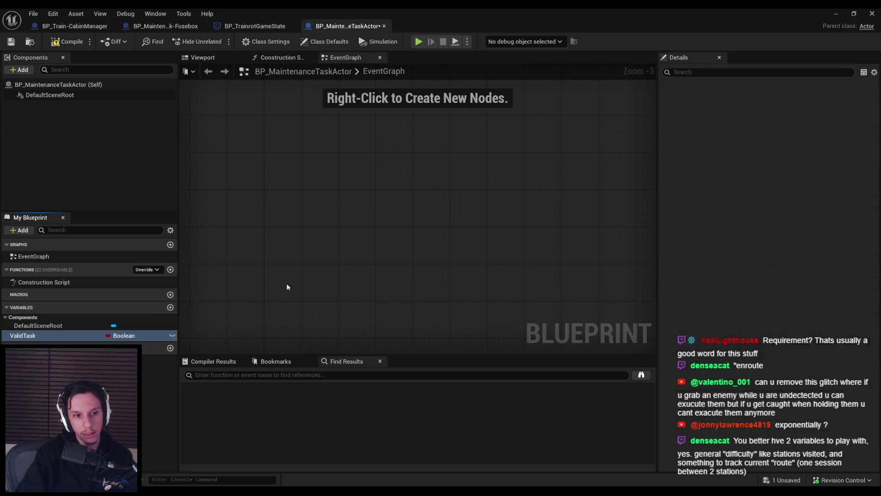
{"action": "left_click", "coordinate": [67, 42]}
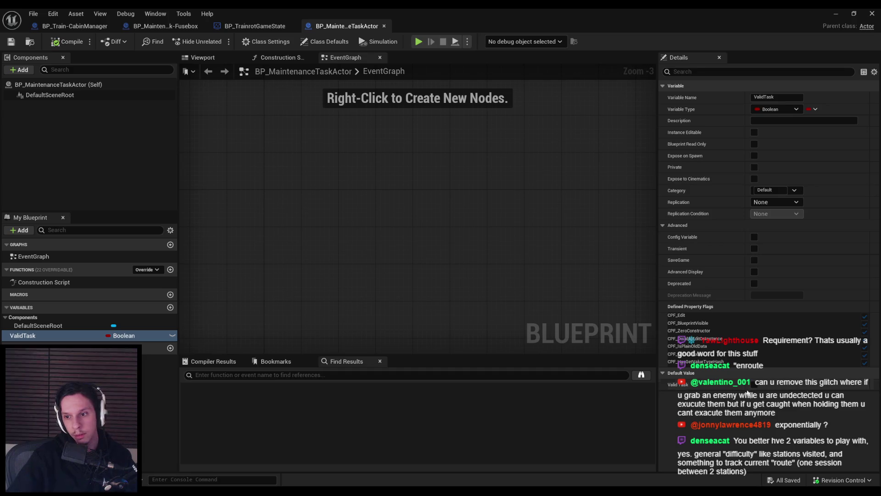
{"action": "left_click", "coordinate": [11, 42]}
Step: Open BP_MaintenanceTask-PipeValve from 0_Core > Objects > Maintenance Tasks in the Content Browser
{"action": "left_click", "coordinate": [166, 26]}
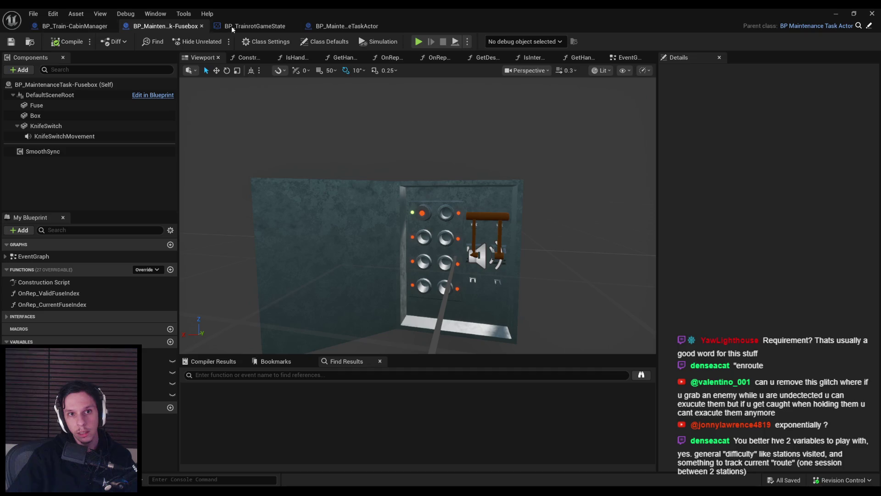
{"action": "left_click", "coordinate": [836, 13]}
{"action": "mouse_move", "coordinate": [352, 362]}
{"action": "key", "text": "alt+Left"}
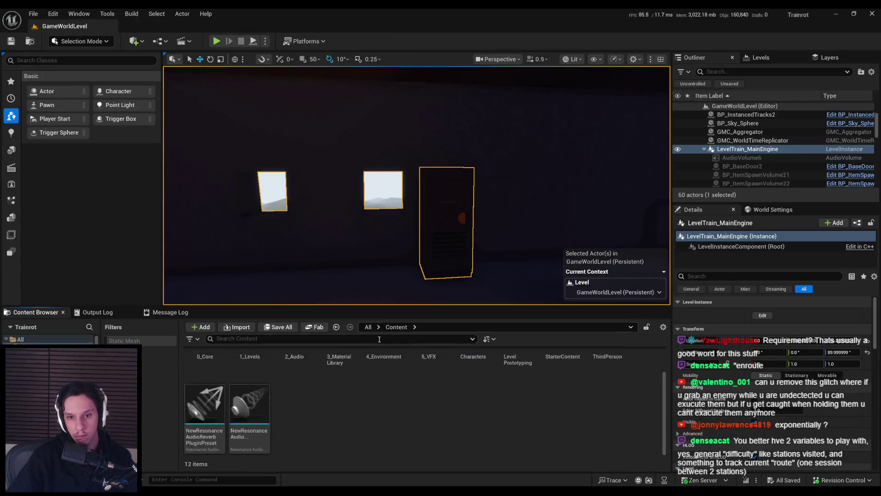
{"action": "left_click", "coordinate": [421, 380]}
{"action": "double_click", "coordinate": [422, 380]}
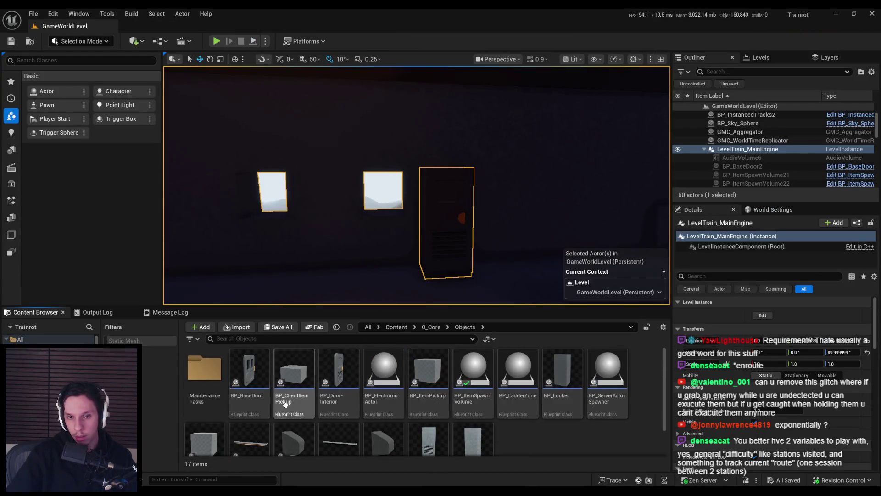
{"action": "double_click", "coordinate": [205, 370]}
{"action": "double_click", "coordinate": [305, 402]}
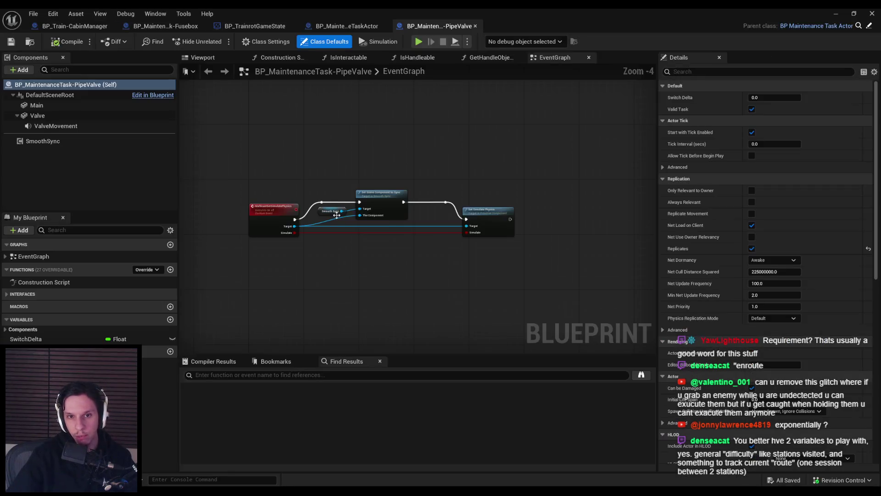
Step: Uncheck Valid Task in the PipeValve class defaults and save the blueprint
{"action": "left_click", "coordinate": [752, 109]}
{"action": "left_click", "coordinate": [19, 42]}
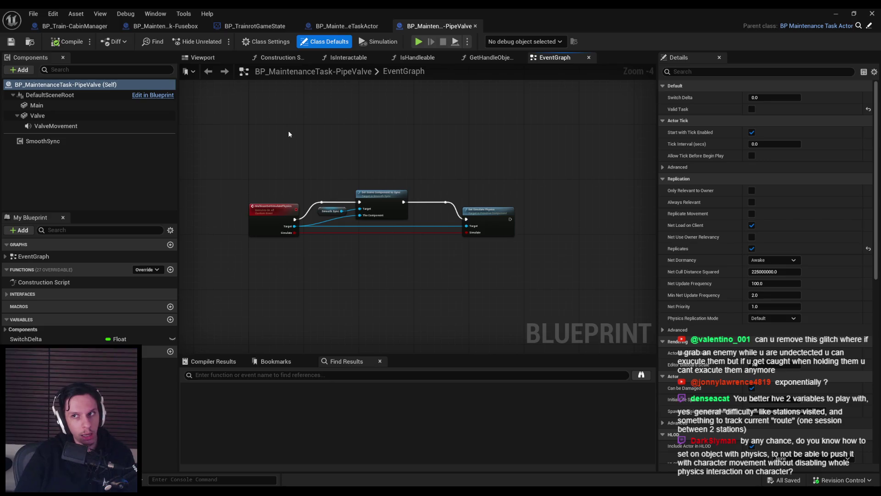
Step: Select the Fusebox's Fuse component and browse its Details, collapsing the collision preset settings
{"action": "left_click", "coordinate": [166, 26]}
{"action": "left_click", "coordinate": [59, 106]}
{"action": "scroll", "coordinate": [684, 243], "scroll_direction": "down", "scroll_amount": 10}
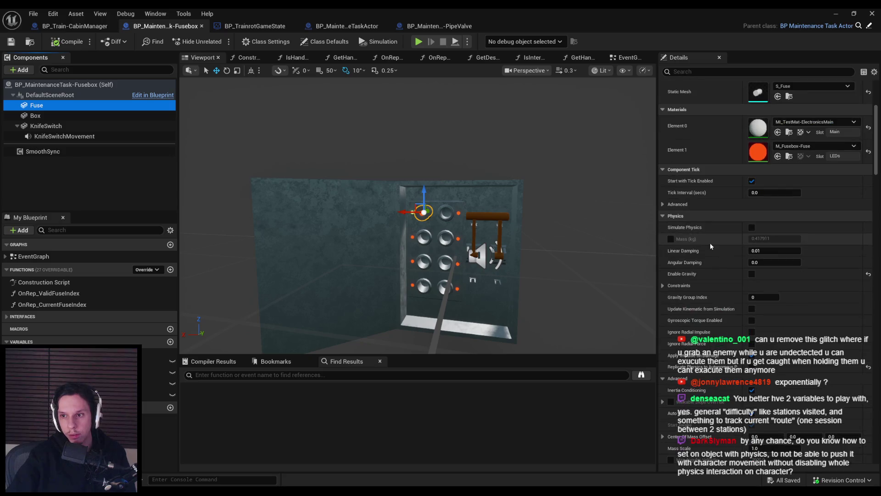
{"action": "scroll", "coordinate": [702, 254], "scroll_direction": "down", "scroll_amount": 1}
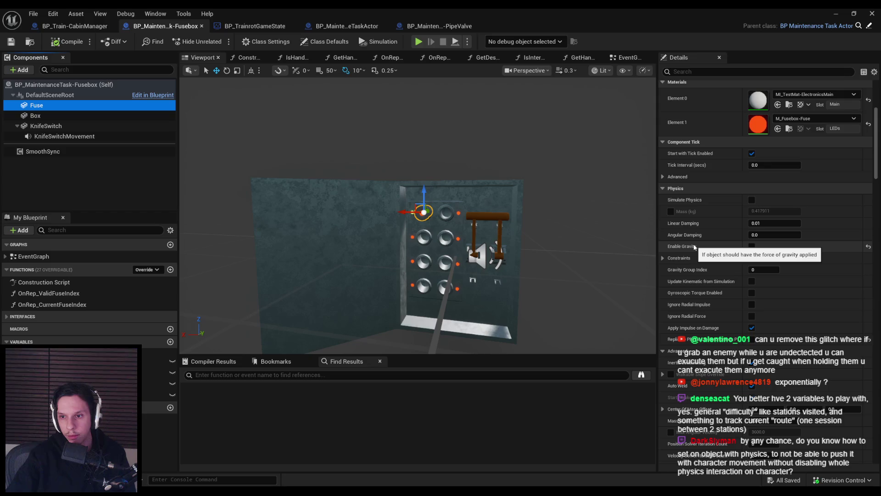
{"action": "scroll", "coordinate": [696, 254], "scroll_direction": "down", "scroll_amount": 8}
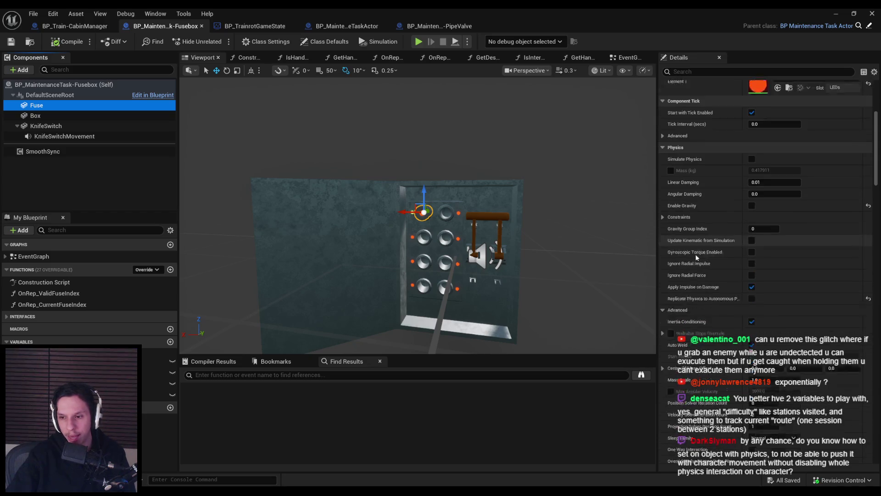
{"action": "scroll", "coordinate": [696, 275], "scroll_direction": "down", "scroll_amount": 1}
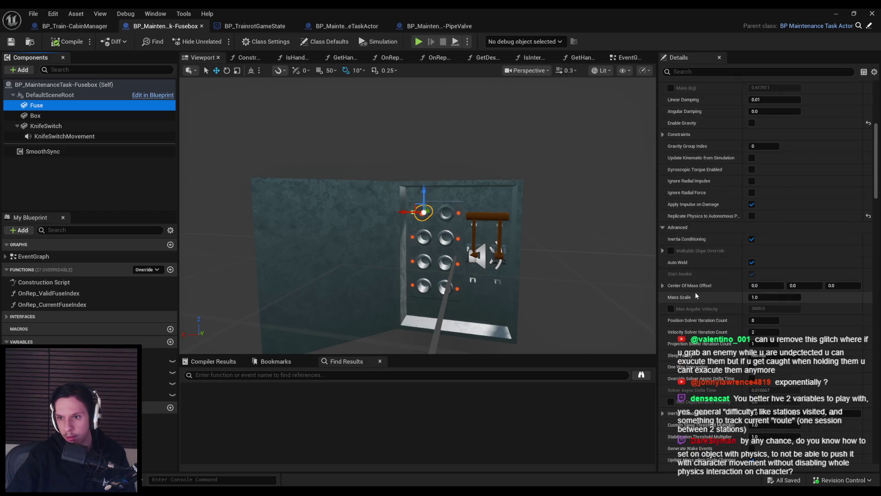
{"action": "scroll", "coordinate": [695, 287], "scroll_direction": "down", "scroll_amount": 4}
{"action": "scroll", "coordinate": [695, 288], "scroll_direction": "down", "scroll_amount": 1}
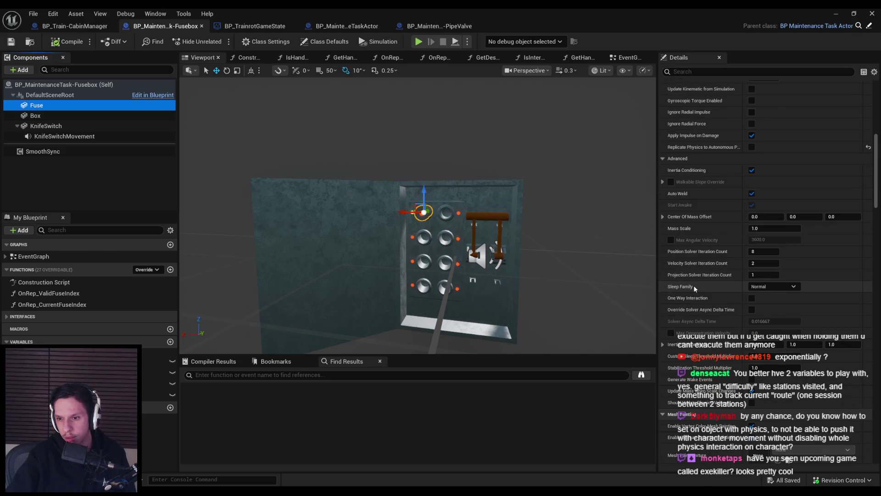
{"action": "scroll", "coordinate": [693, 285], "scroll_direction": "down", "scroll_amount": 7}
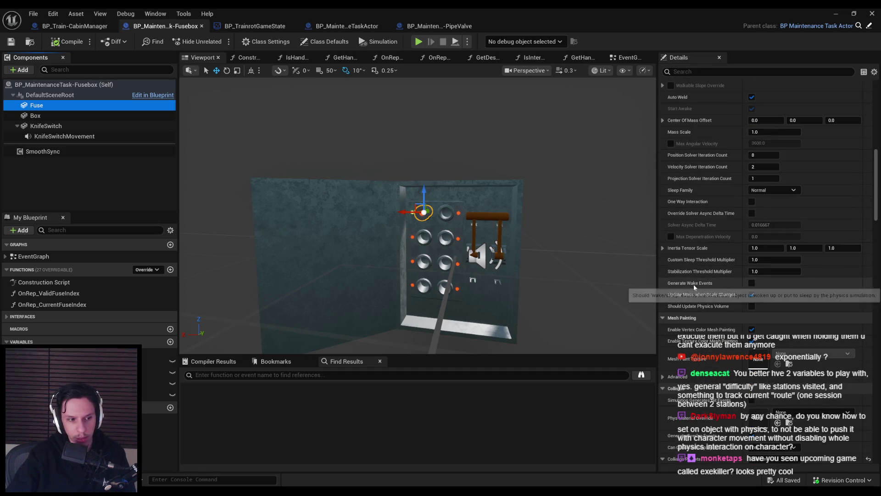
{"action": "scroll", "coordinate": [693, 285], "scroll_direction": "down", "scroll_amount": 18}
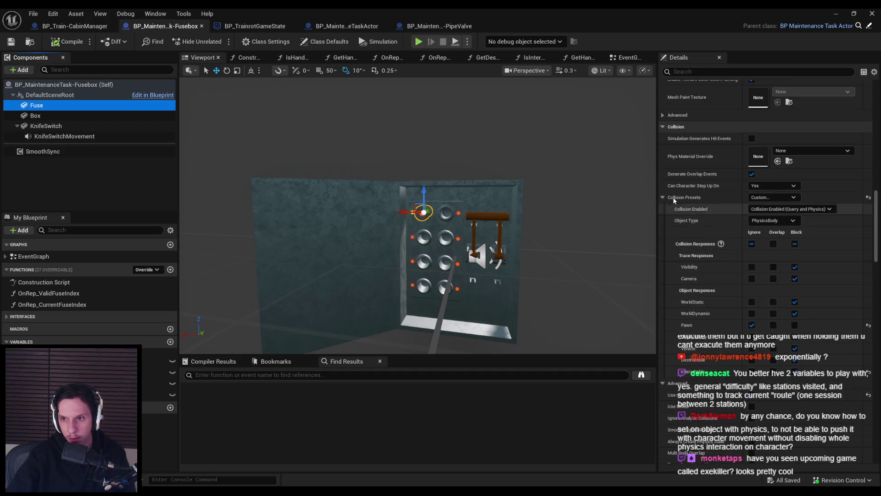
{"action": "left_click", "coordinate": [663, 197]}
{"action": "mouse_move", "coordinate": [676, 248]}
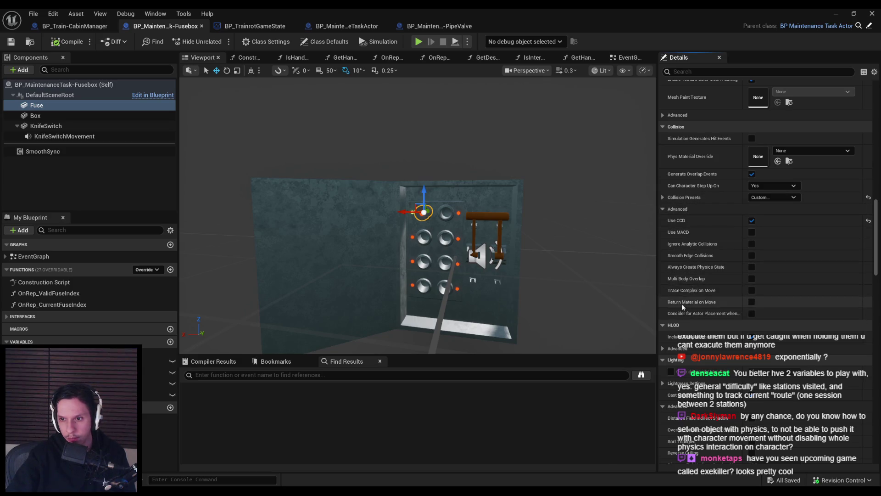
{"action": "scroll", "coordinate": [681, 304], "scroll_direction": "down", "scroll_amount": 7}
{"action": "left_click_drag", "start_coordinate": [879, 274], "coordinate": [878, 177]}
{"action": "scroll", "coordinate": [694, 179], "scroll_direction": "up", "scroll_amount": 1}
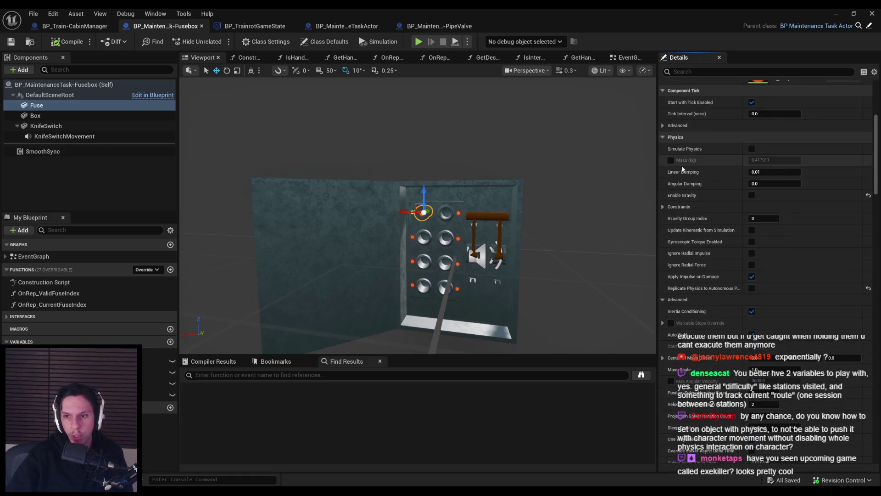
{"action": "mouse_move", "coordinate": [680, 177]}
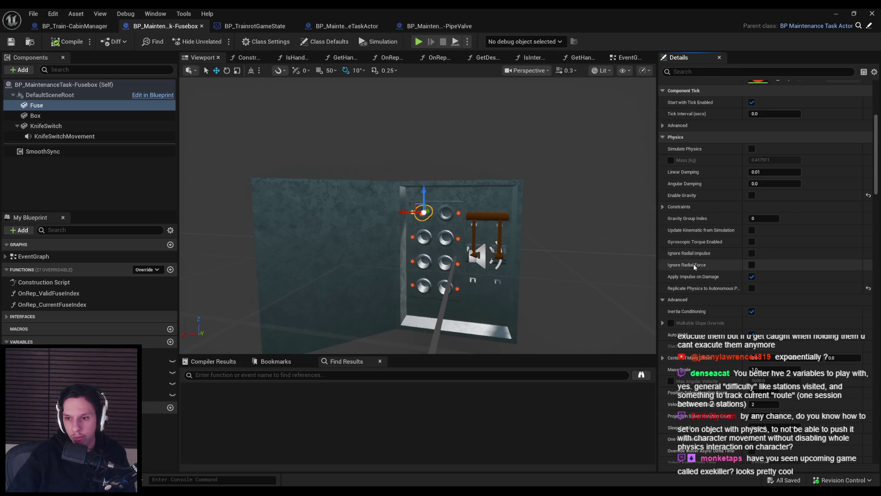
Step: Expand and collapse Walkable Slope Override, then switch to the ExeKiller Steam store page
{"action": "scroll", "coordinate": [692, 288], "scroll_direction": "down", "scroll_amount": 2}
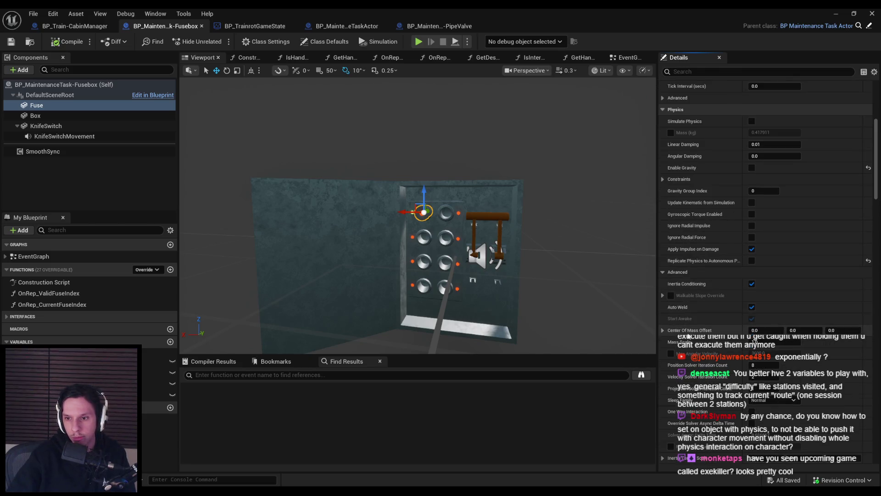
{"action": "scroll", "coordinate": [687, 324], "scroll_direction": "down", "scroll_amount": 3}
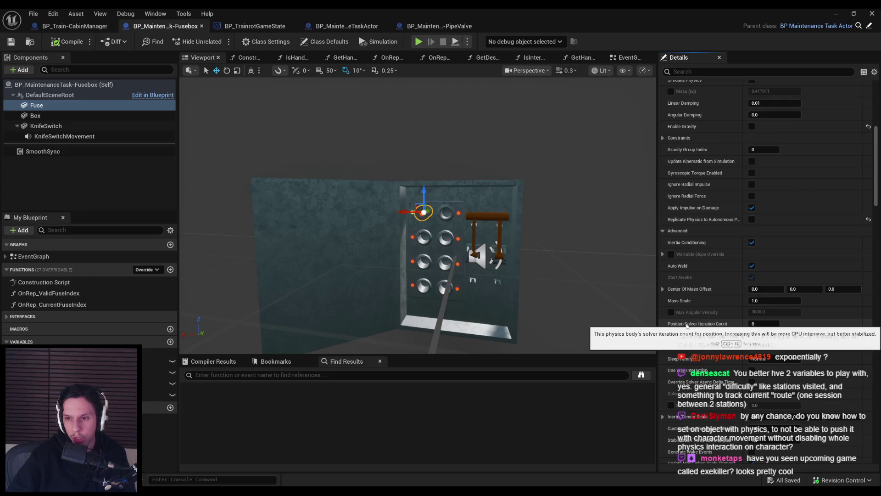
{"action": "scroll", "coordinate": [687, 325], "scroll_direction": "down", "scroll_amount": 1}
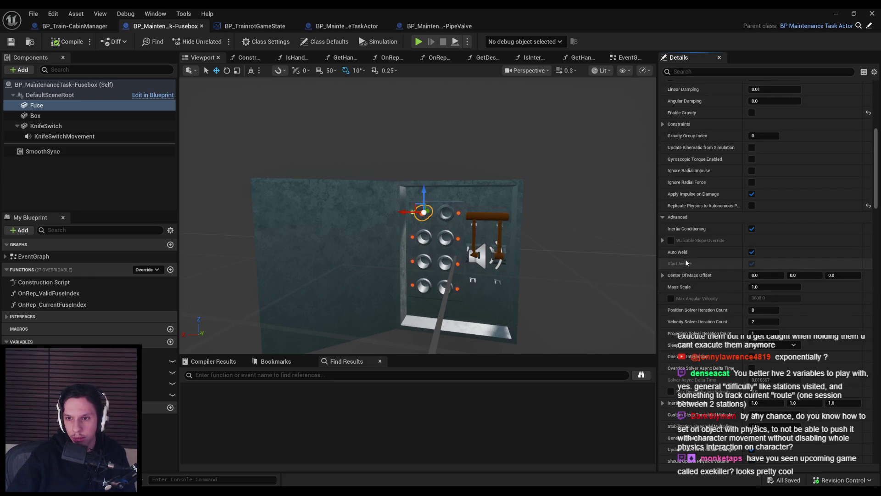
{"action": "scroll", "coordinate": [693, 305], "scroll_direction": "down", "scroll_amount": 1}
{"action": "left_click", "coordinate": [664, 227]}
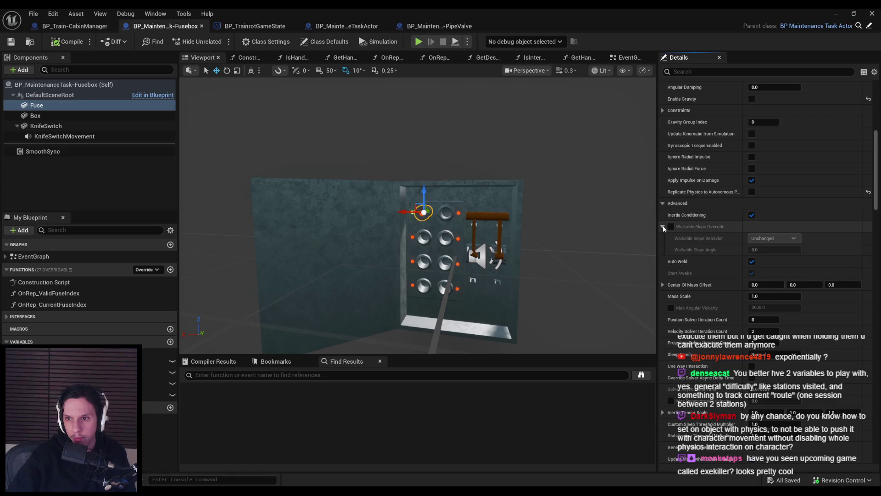
{"action": "left_click", "coordinate": [664, 227]}
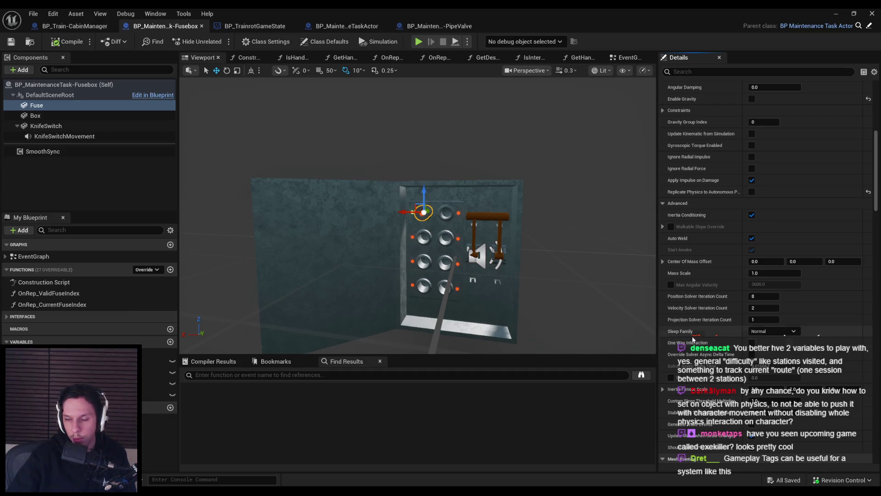
{"action": "scroll", "coordinate": [694, 331], "scroll_direction": "down", "scroll_amount": 2}
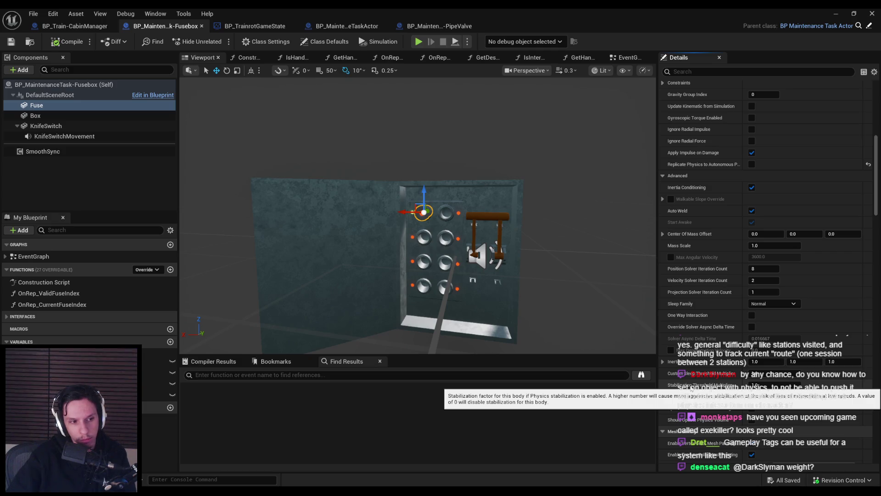
{"action": "key", "text": "alt+Tab"}
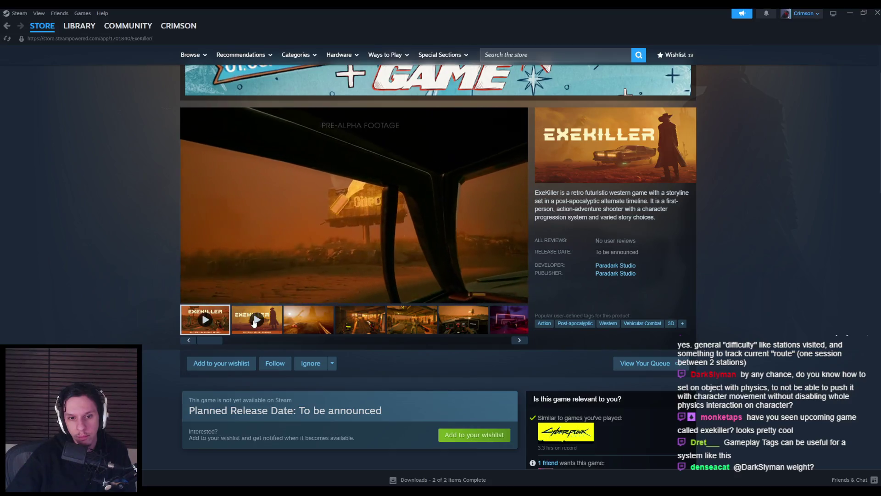
{"action": "scroll", "coordinate": [114, 327], "scroll_direction": "down", "scroll_amount": 5}
{"action": "scroll", "coordinate": [114, 327], "scroll_direction": "up", "scroll_amount": 6}
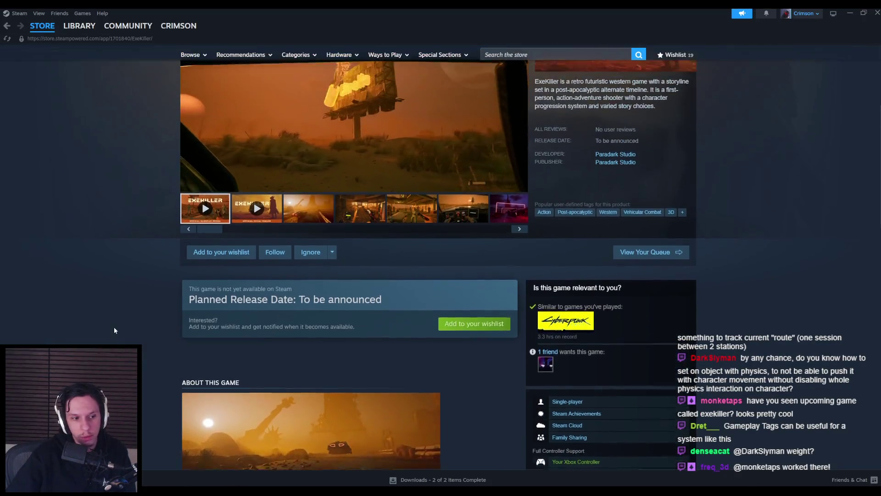
{"action": "scroll", "coordinate": [115, 327], "scroll_direction": "up", "scroll_amount": 1}
{"action": "scroll", "coordinate": [115, 324], "scroll_direction": "down", "scroll_amount": 1}
{"action": "left_click", "coordinate": [309, 362]}
{"action": "left_click", "coordinate": [331, 280]}
{"action": "left_click", "coordinate": [757, 258]}
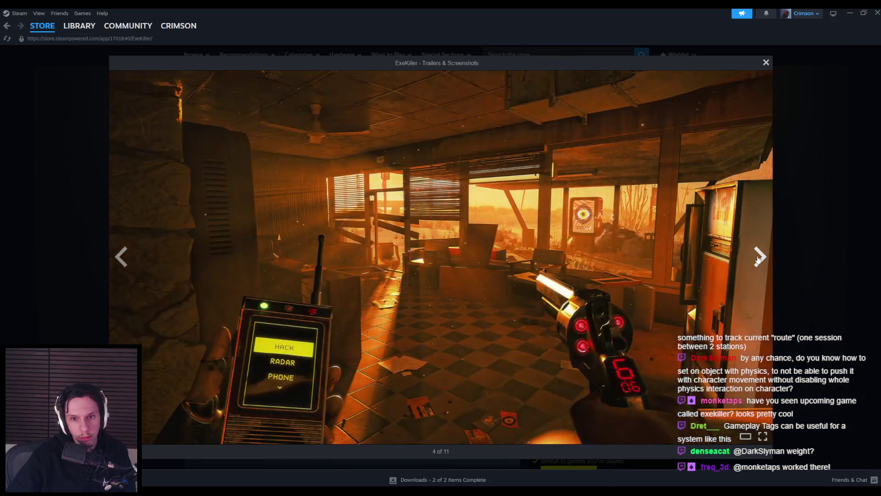
{"action": "left_click", "coordinate": [758, 259]}
{"action": "left_click", "coordinate": [758, 260]}
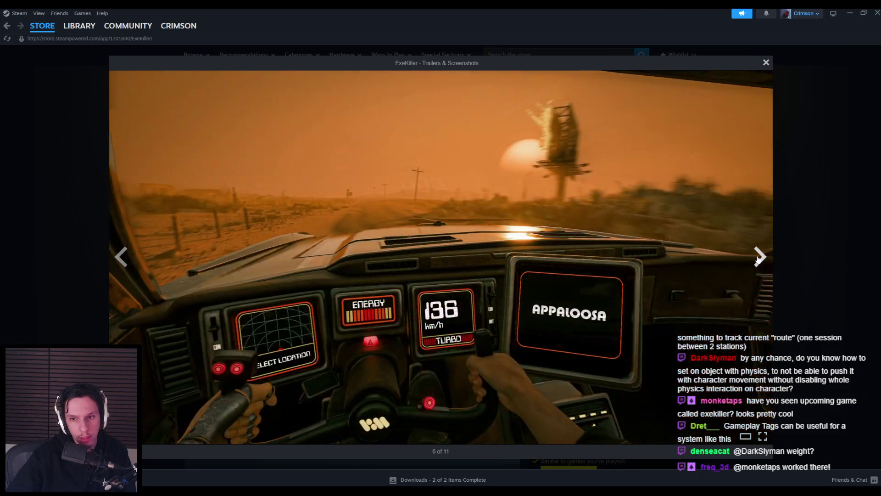
{"action": "left_click", "coordinate": [758, 260]}
{"action": "left_click", "coordinate": [758, 259]}
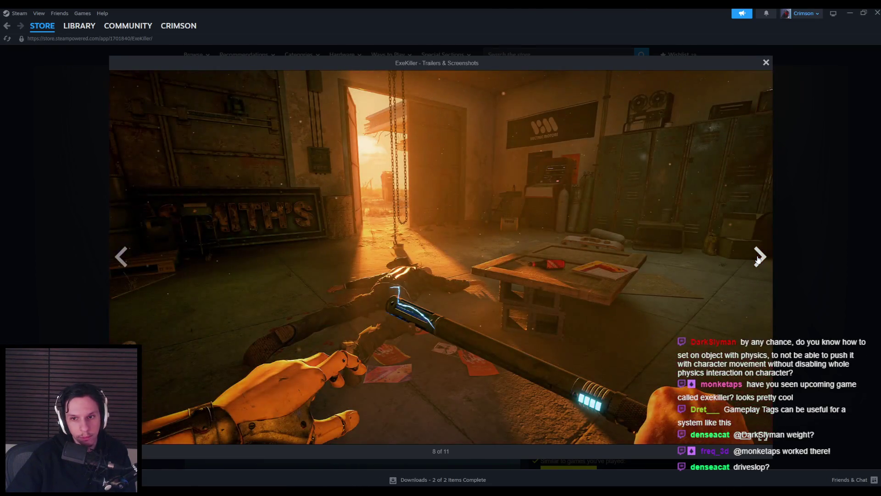
{"action": "left_click", "coordinate": [758, 260]}
{"action": "left_click", "coordinate": [759, 260]}
{"action": "left_click", "coordinate": [758, 259]}
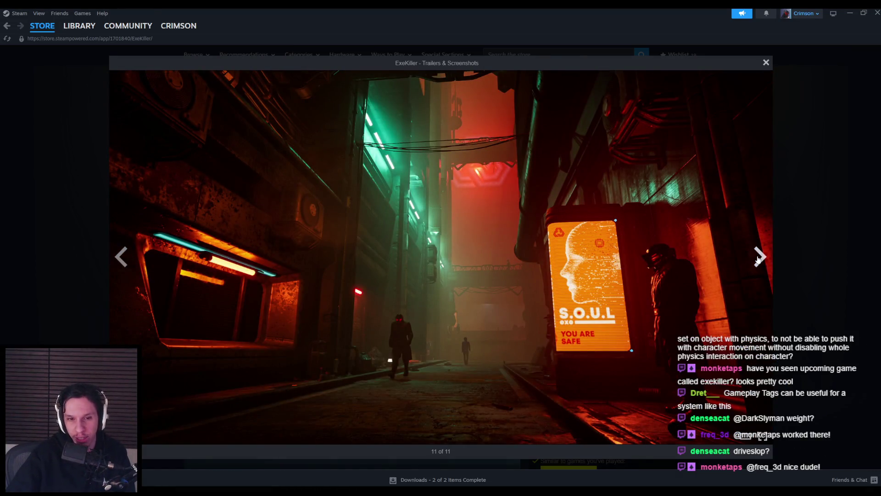
{"action": "left_click", "coordinate": [759, 259]}
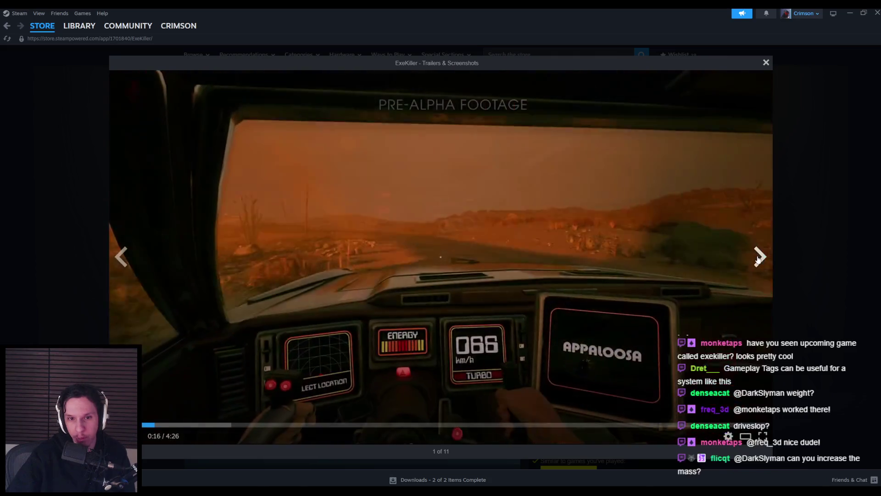
{"action": "left_click", "coordinate": [759, 260]}
{"action": "left_click", "coordinate": [124, 267]}
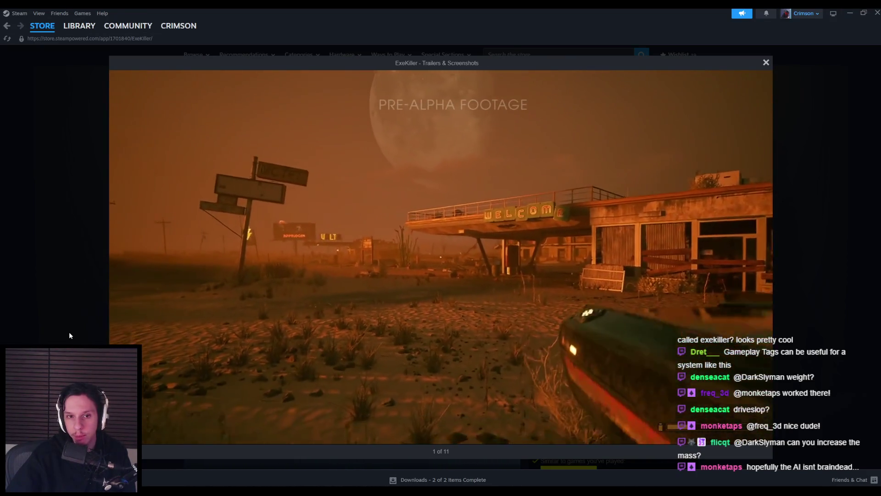
{"action": "key", "text": "Escape"}
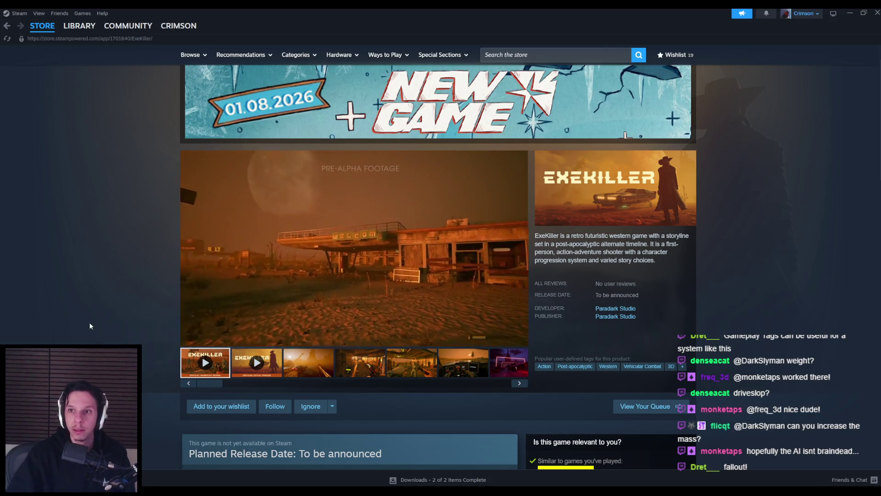
{"action": "scroll", "coordinate": [743, 212], "scroll_direction": "down", "scroll_amount": 2}
{"action": "scroll", "coordinate": [741, 217], "scroll_direction": "down", "scroll_amount": 1}
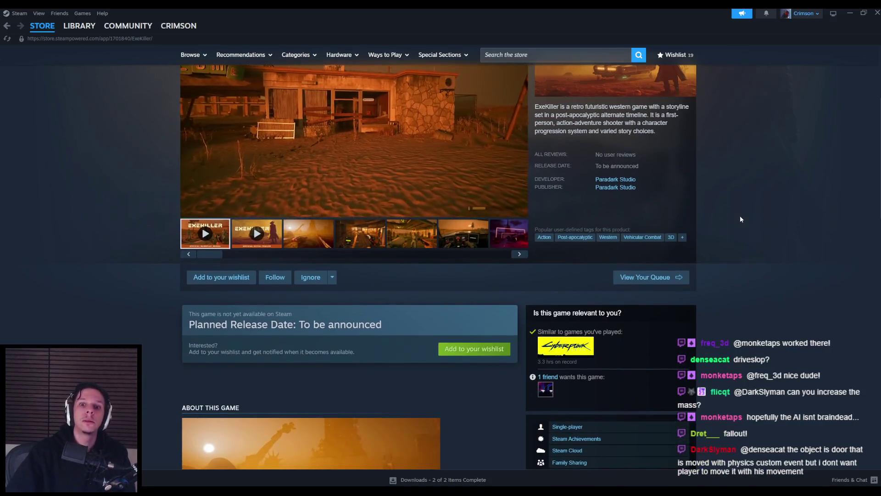
{"action": "scroll", "coordinate": [741, 219], "scroll_direction": "up", "scroll_amount": 3}
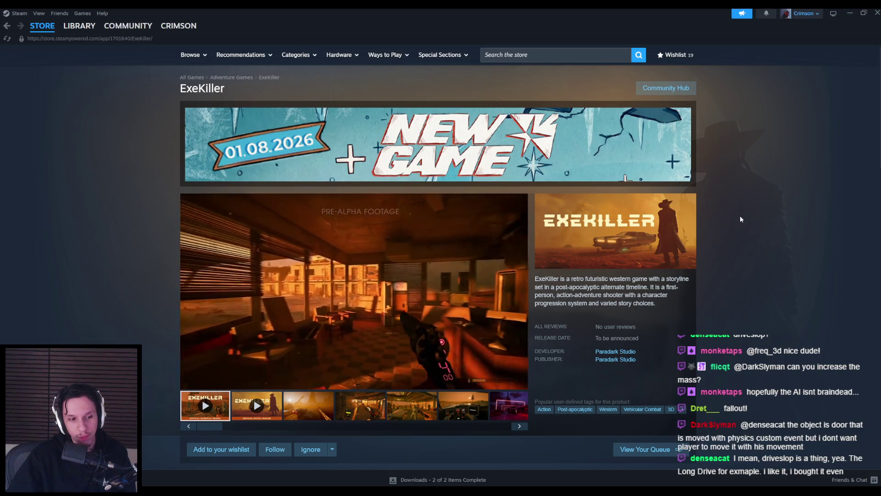
{"action": "scroll", "coordinate": [740, 218], "scroll_direction": "down", "scroll_amount": 3}
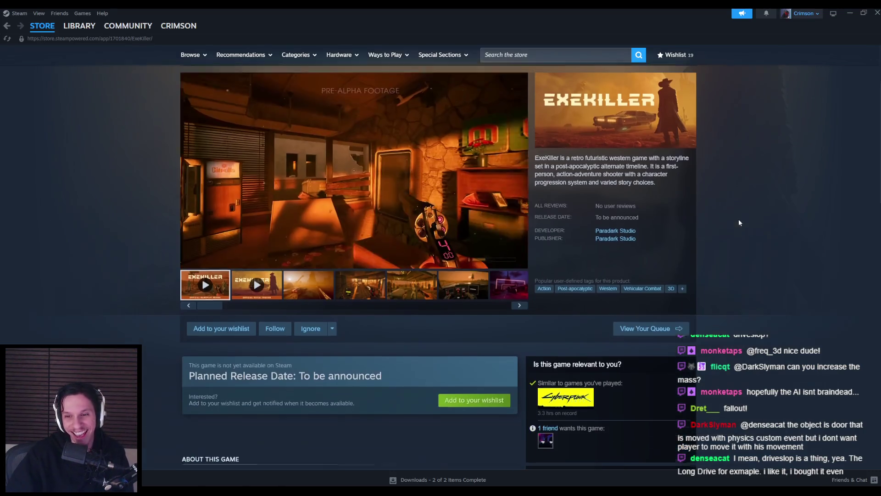
{"action": "scroll", "coordinate": [734, 278], "scroll_direction": "up", "scroll_amount": 3}
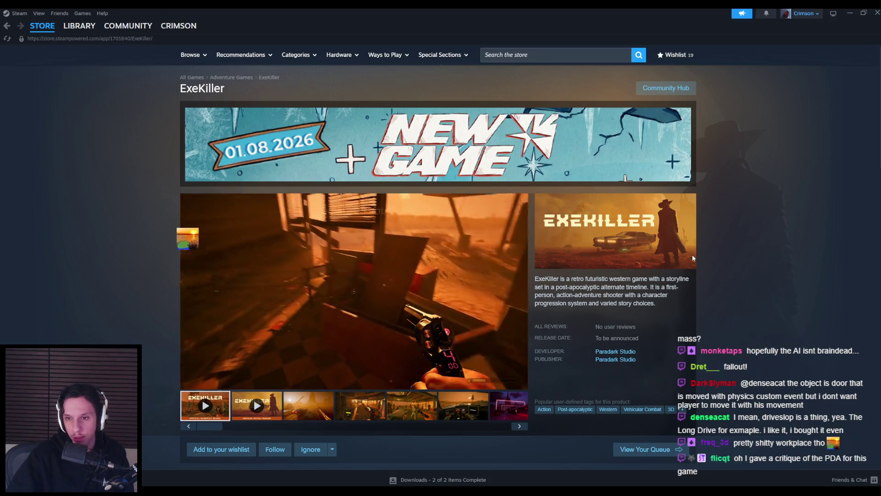
{"action": "left_click", "coordinate": [877, 16]}
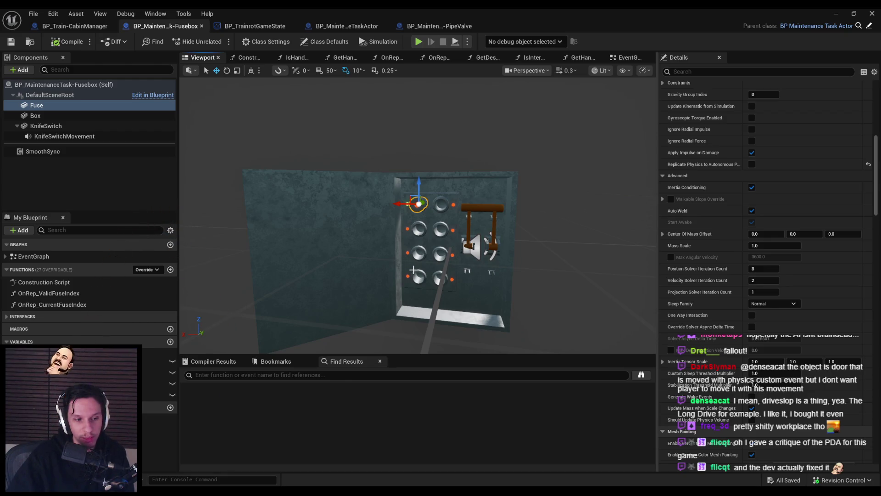
Step: Select the Fuse component, then cycle the blueprint tabs to BP_TrainrotGameState's TrainStateTick graph
{"action": "left_click", "coordinate": [46, 107]}
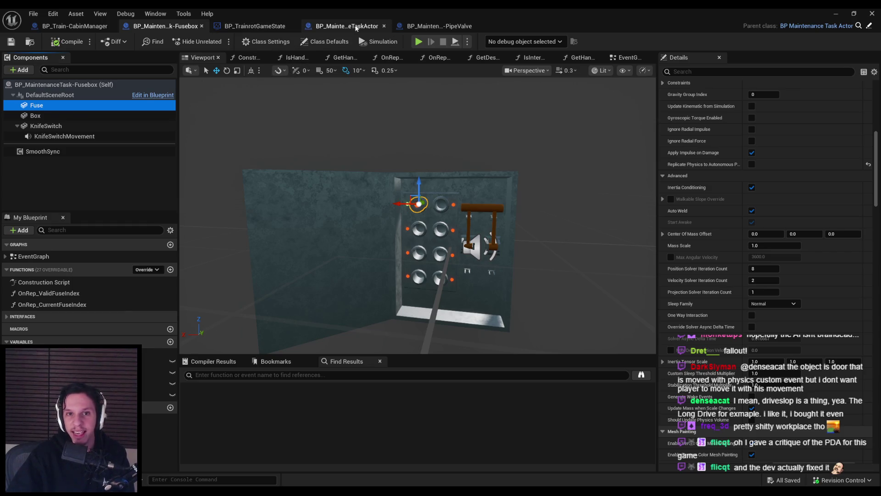
{"action": "left_click", "coordinate": [266, 28]}
{"action": "left_click", "coordinate": [167, 26]}
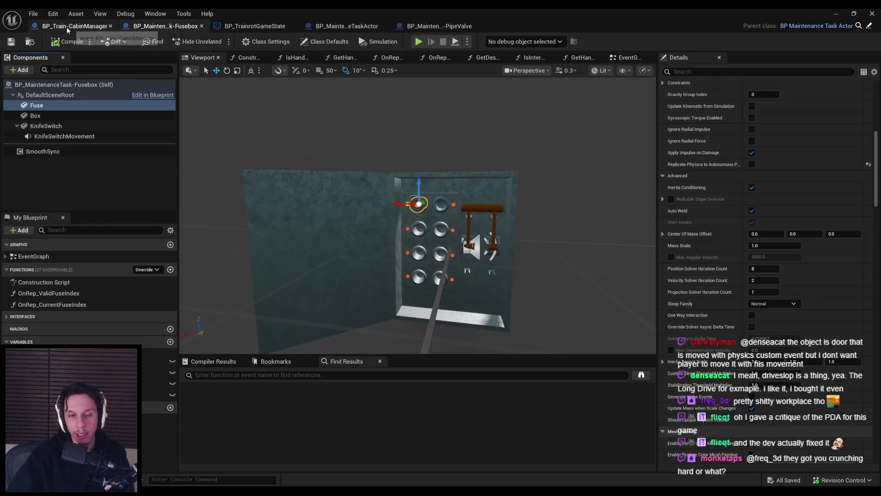
{"action": "left_click", "coordinate": [67, 26]}
{"action": "scroll", "coordinate": [325, 233], "scroll_direction": "up", "scroll_amount": 1}
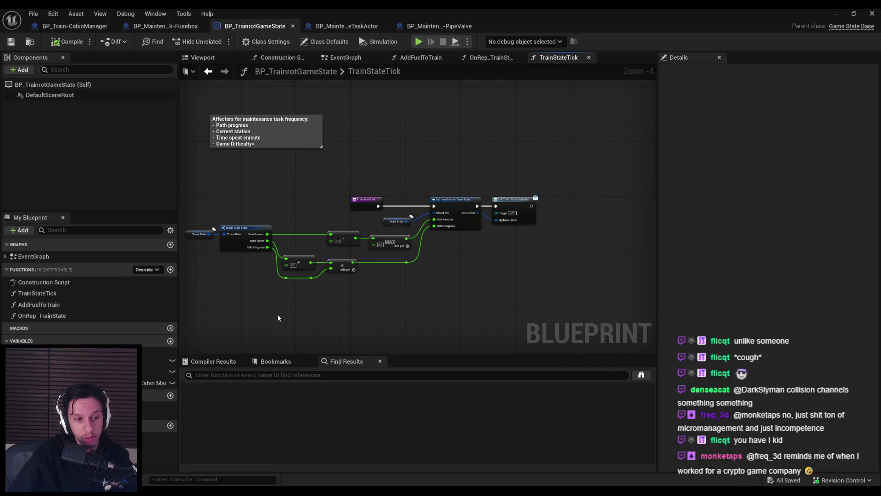
Step: Zoom around the TrainStateTick nodes, then switch to the Trello Faults/Maintenance System card
{"action": "scroll", "coordinate": [329, 277], "scroll_direction": "up", "scroll_amount": 1}
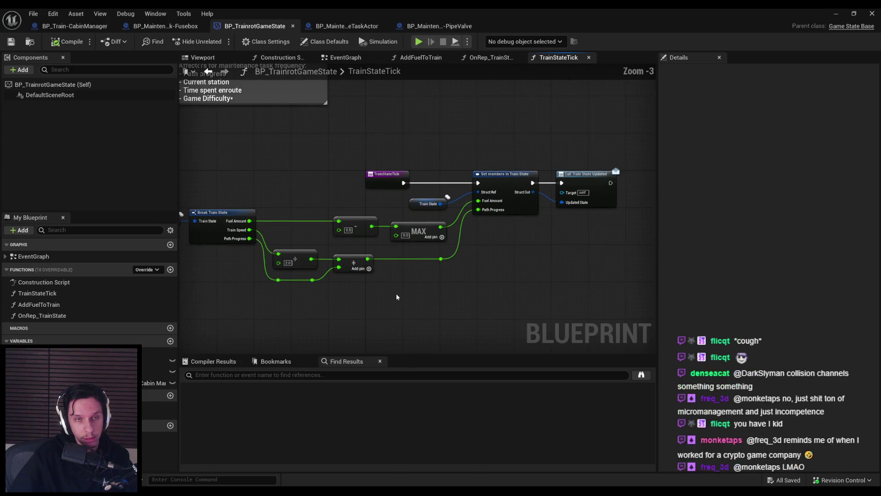
{"action": "scroll", "coordinate": [397, 297], "scroll_direction": "down", "scroll_amount": 1}
{"action": "scroll", "coordinate": [384, 297], "scroll_direction": "up", "scroll_amount": 1}
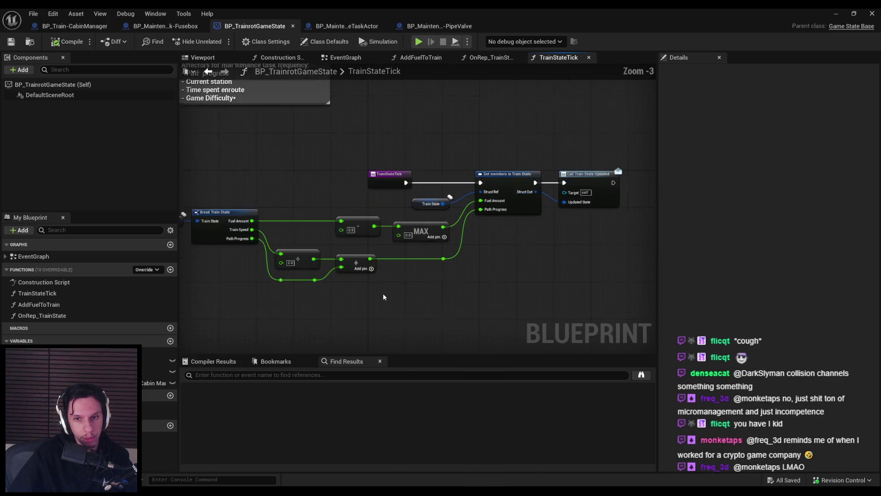
{"action": "scroll", "coordinate": [362, 296], "scroll_direction": "down", "scroll_amount": 1}
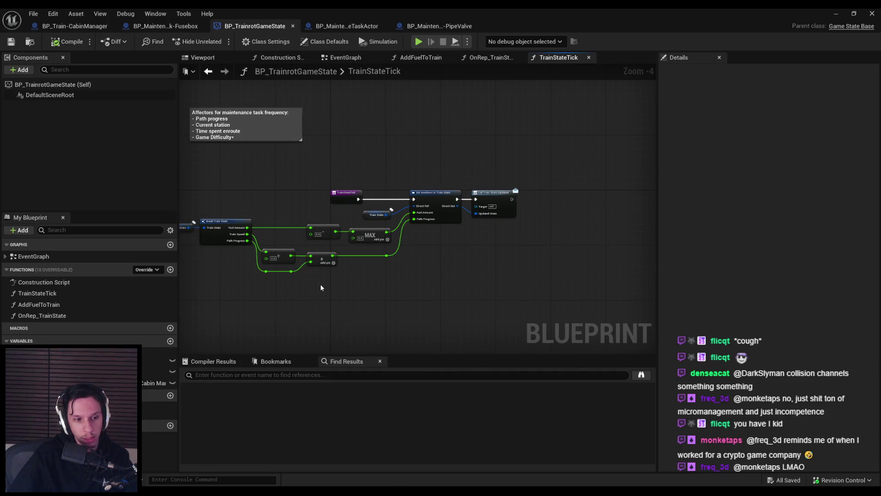
{"action": "scroll", "coordinate": [321, 284], "scroll_direction": "up", "scroll_amount": 2}
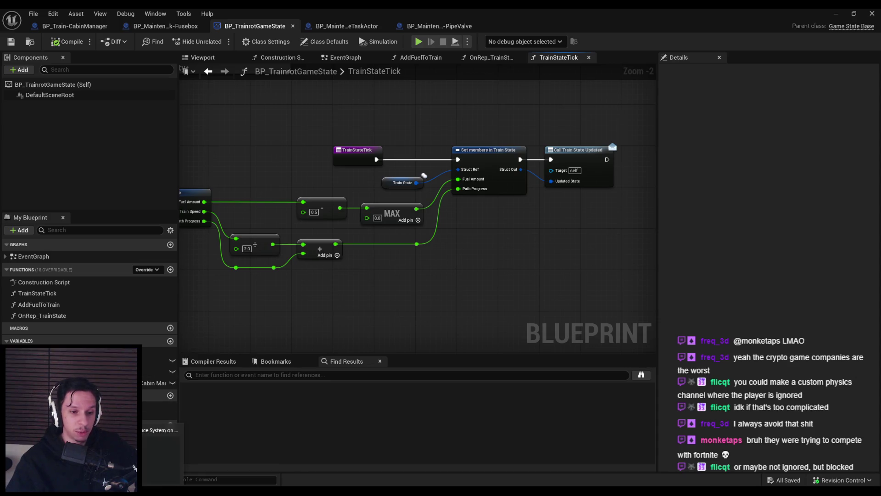
{"action": "key", "text": "alt+Tab"}
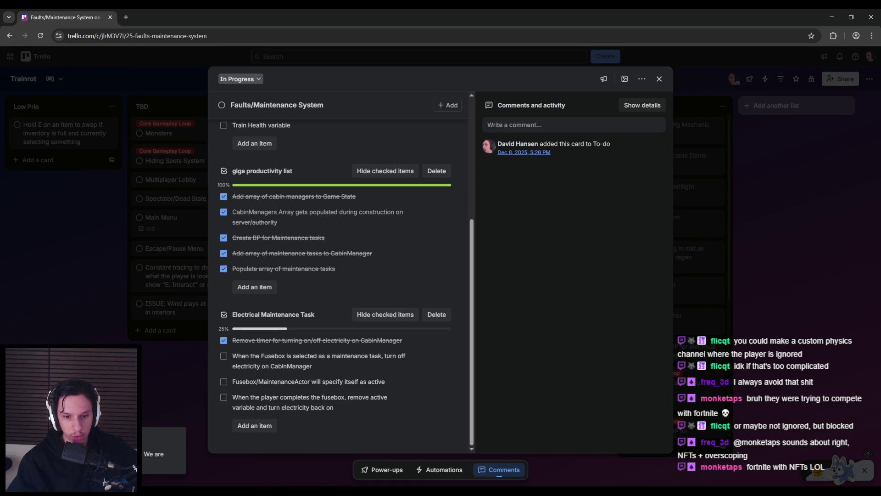
Step: Return from the Trello card to the Unreal blueprint editor via the taskbar
{"action": "left_click", "coordinate": [312, 454]}
Step: Zoom out the TrainStateTick graph, then switch to the Notion Maintenance Tasks page
{"action": "scroll", "coordinate": [379, 290], "scroll_direction": "down", "scroll_amount": 1}
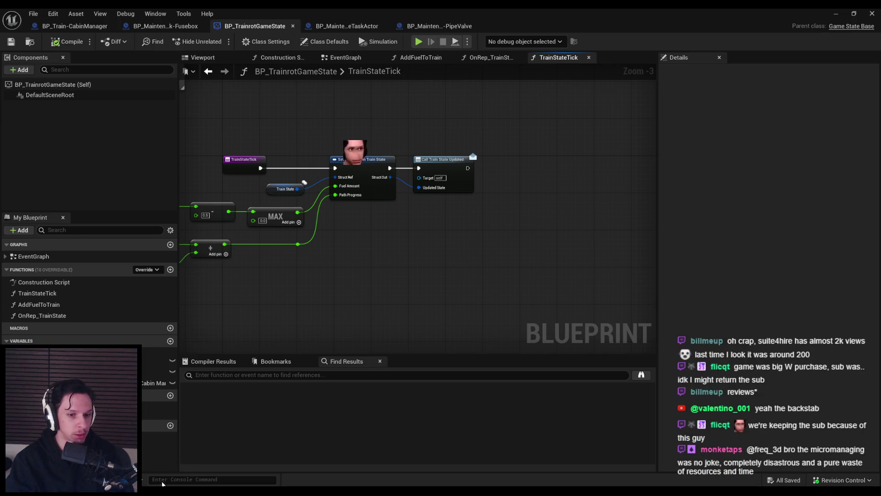
{"action": "key", "text": "alt+Tab"}
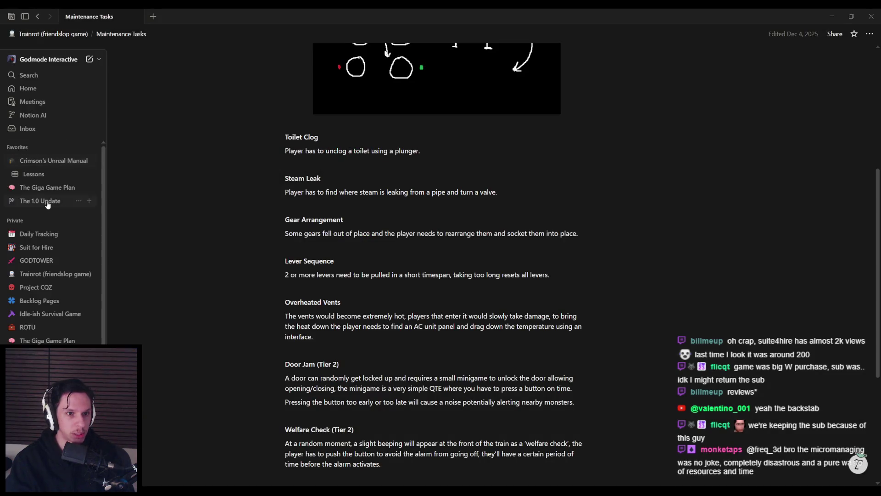
Step: On The 1.0 Update page, paste a to-do below the shotgun bug about grabbed enemies becoming unexecutable once detected
{"action": "left_click", "coordinate": [43, 201]}
{"action": "scroll", "coordinate": [437, 329], "scroll_direction": "down", "scroll_amount": 10}
{"action": "scroll", "coordinate": [436, 345], "scroll_direction": "down", "scroll_amount": 15}
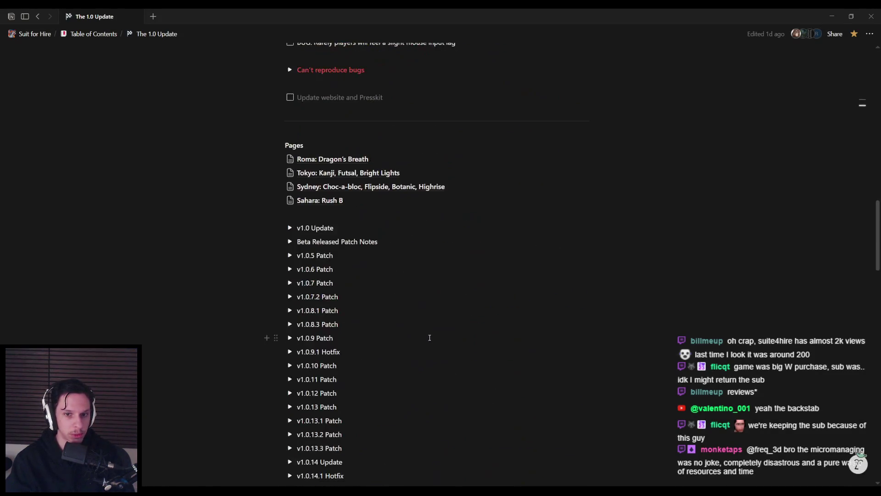
{"action": "scroll", "coordinate": [497, 333], "scroll_direction": "up", "scroll_amount": 2}
{"action": "left_click", "coordinate": [497, 332]}
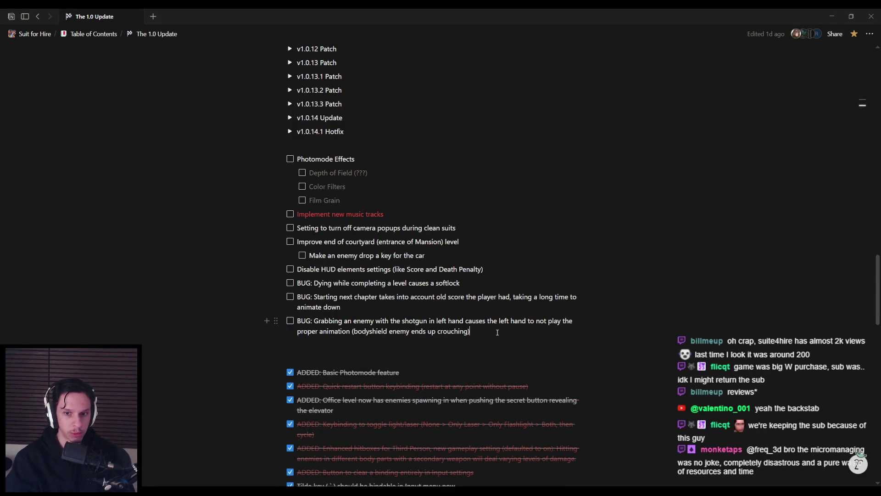
{"action": "key", "text": "Return"}
{"action": "type", "text": "theres a glitch where when u grab a enemy when u r undetected u can execute them, but when u are holding them and than get detected u cant execute them anymore"}
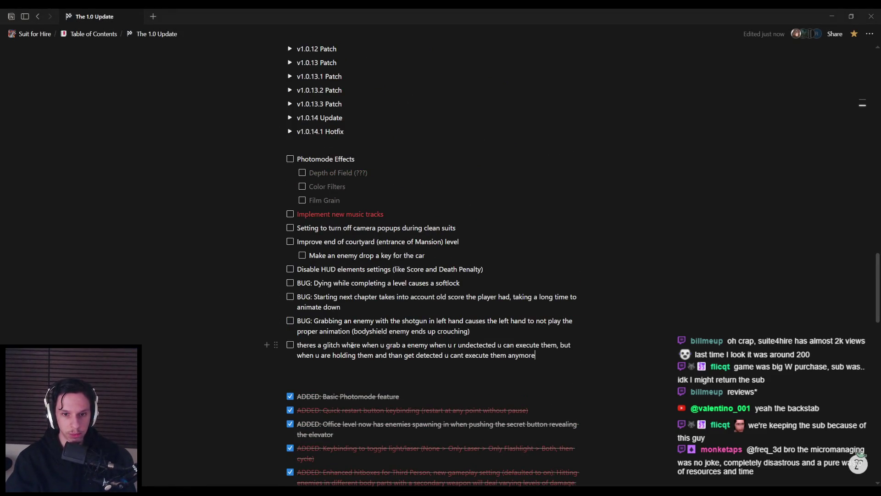
{"action": "scroll", "coordinate": [351, 349], "scroll_direction": "up", "scroll_amount": 1}
{"action": "scroll", "coordinate": [351, 347], "scroll_direction": "down", "scroll_amount": 1}
{"action": "scroll", "coordinate": [351, 345], "scroll_direction": "down", "scroll_amount": 15}
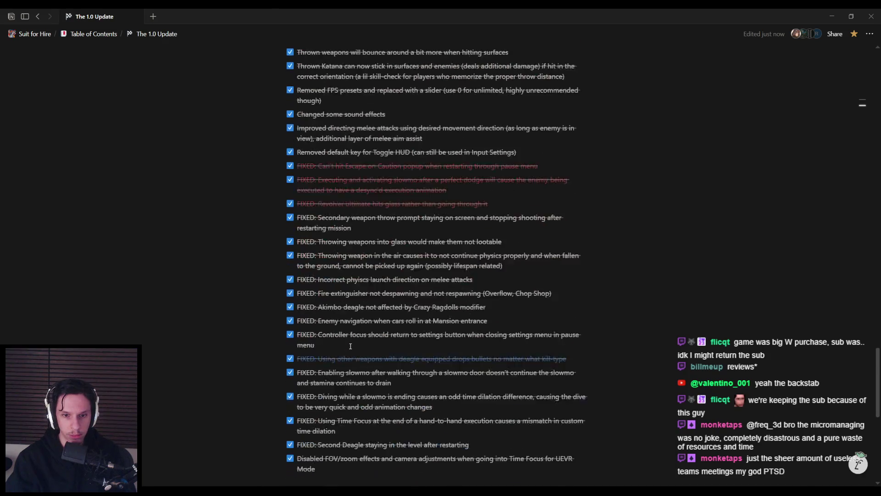
{"action": "scroll", "coordinate": [350, 346], "scroll_direction": "up", "scroll_amount": 4}
{"action": "scroll", "coordinate": [351, 346], "scroll_direction": "up", "scroll_amount": 20}
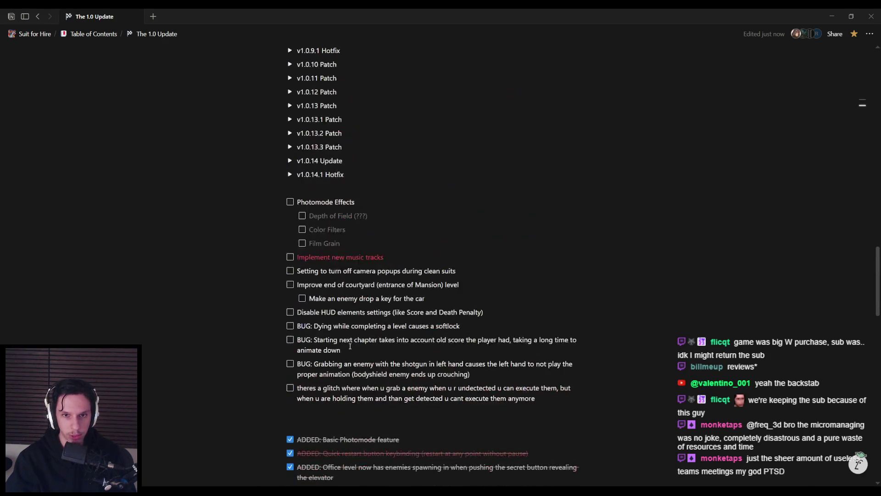
{"action": "scroll", "coordinate": [350, 346], "scroll_direction": "up", "scroll_amount": 1}
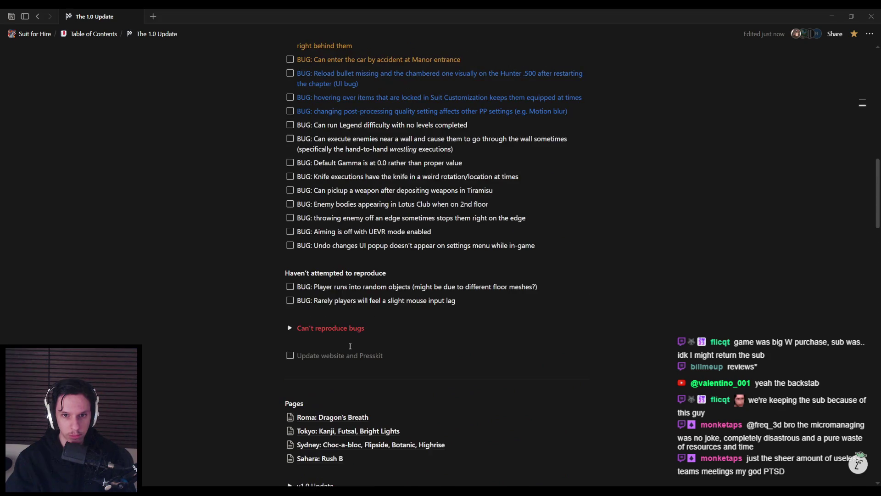
{"action": "scroll", "coordinate": [350, 346], "scroll_direction": "up", "scroll_amount": 10}
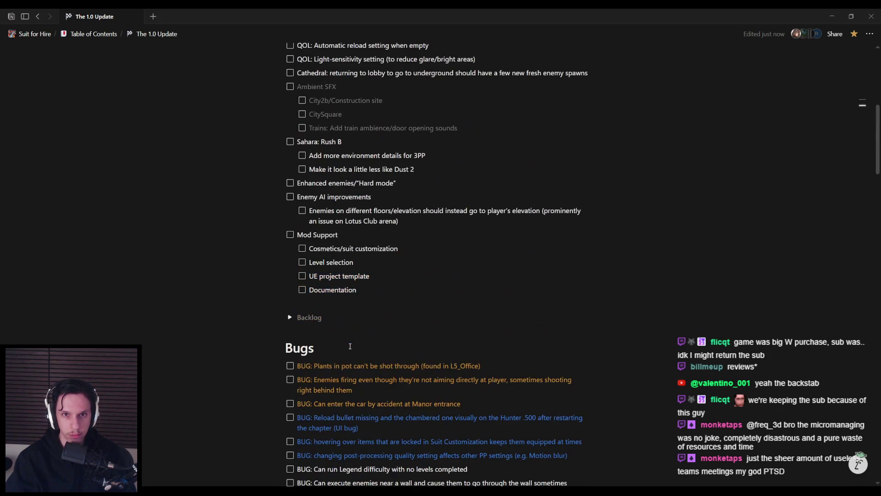
{"action": "scroll", "coordinate": [351, 346], "scroll_direction": "up", "scroll_amount": 1}
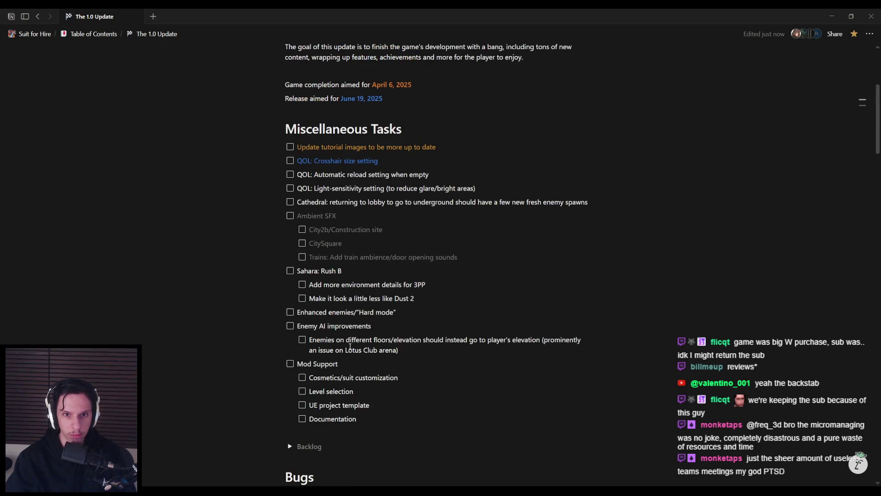
{"action": "scroll", "coordinate": [350, 346], "scroll_direction": "up", "scroll_amount": 4}
{"action": "scroll", "coordinate": [350, 346], "scroll_direction": "down", "scroll_amount": 13}
{"action": "scroll", "coordinate": [350, 346], "scroll_direction": "down", "scroll_amount": 3}
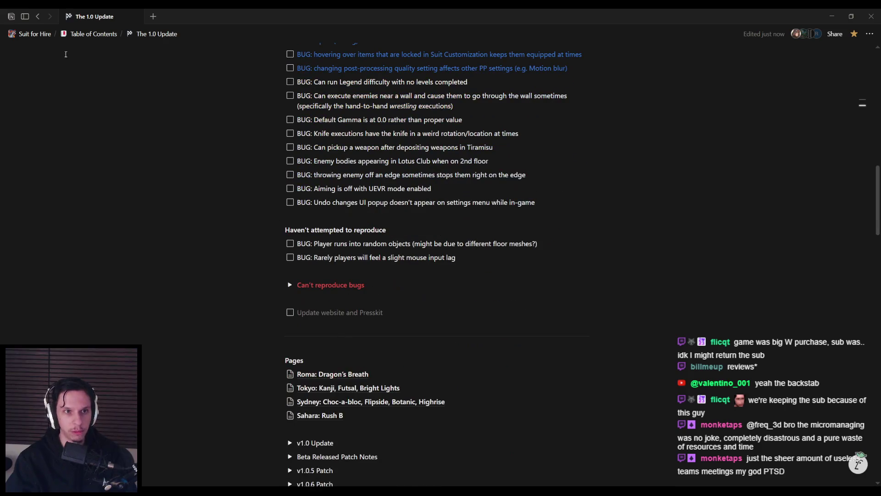
Step: Open the Trainrot (friendslop game) page, scroll down to its subpage links, then return to Unreal
{"action": "mouse_move", "coordinate": [40, 32]}
{"action": "left_click", "coordinate": [42, 275]}
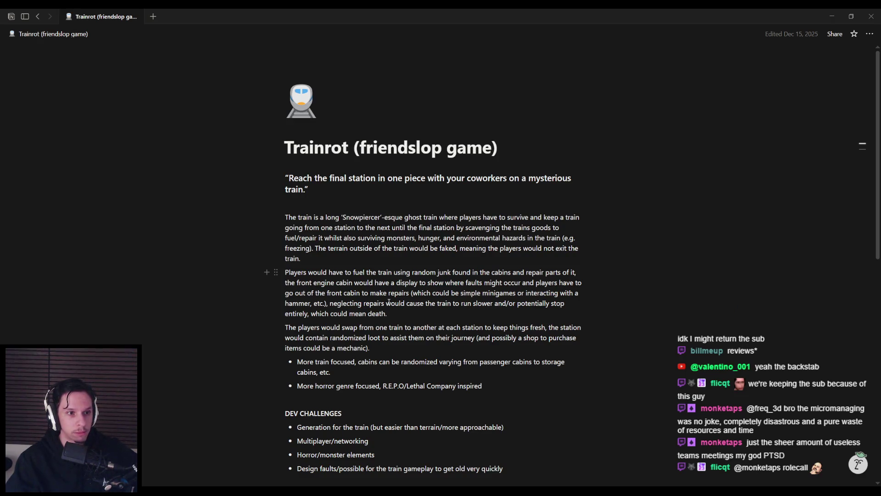
{"action": "scroll", "coordinate": [348, 303], "scroll_direction": "down", "scroll_amount": 1}
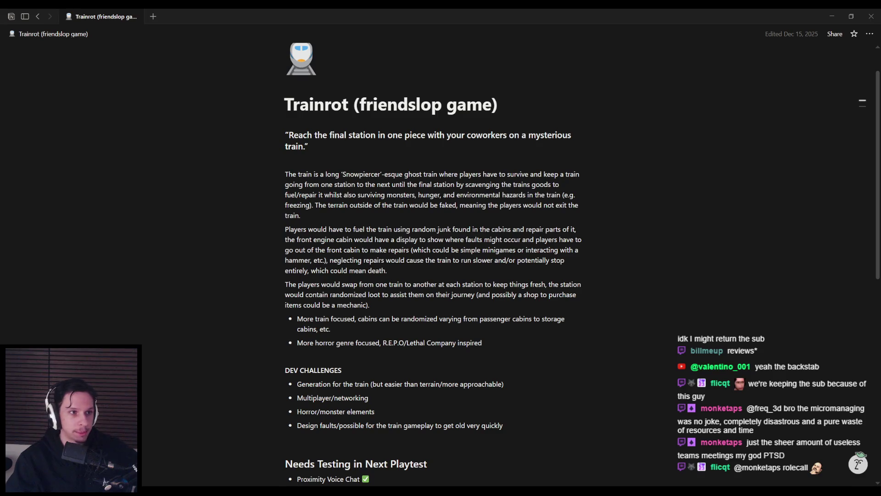
{"action": "scroll", "coordinate": [378, 300], "scroll_direction": "down", "scroll_amount": 5}
{"action": "scroll", "coordinate": [377, 300], "scroll_direction": "down", "scroll_amount": 4}
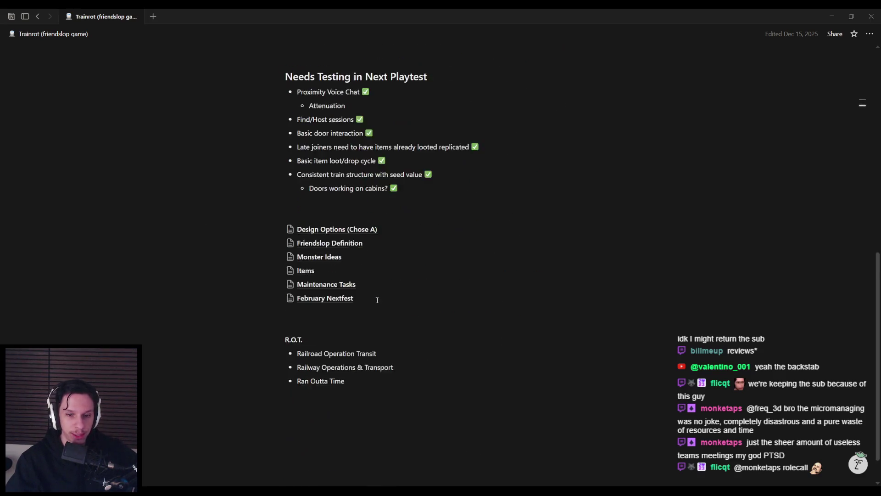
{"action": "mouse_move", "coordinate": [267, 489]}
{"action": "left_click", "coordinate": [322, 452]}
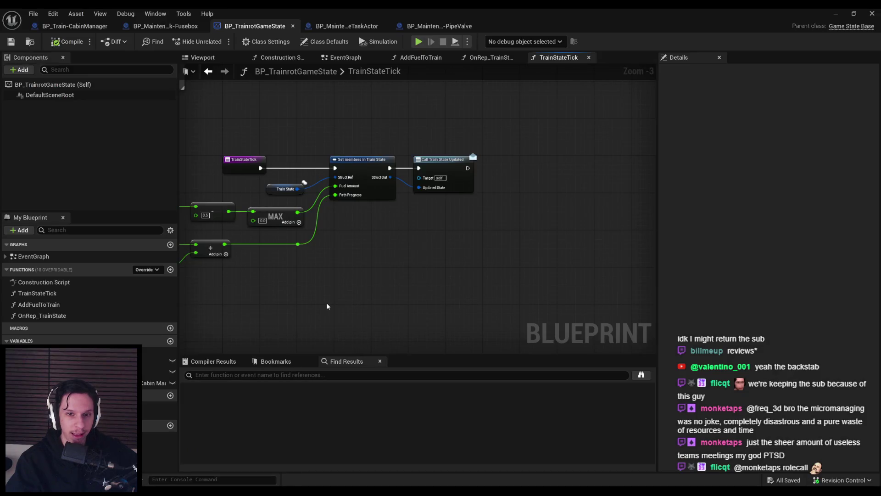
Step: Move the divide, add and reroute nodes slightly higher in TrainStateTick
{"action": "left_click_drag", "start_coordinate": [327, 307], "coordinate": [450, 303]}
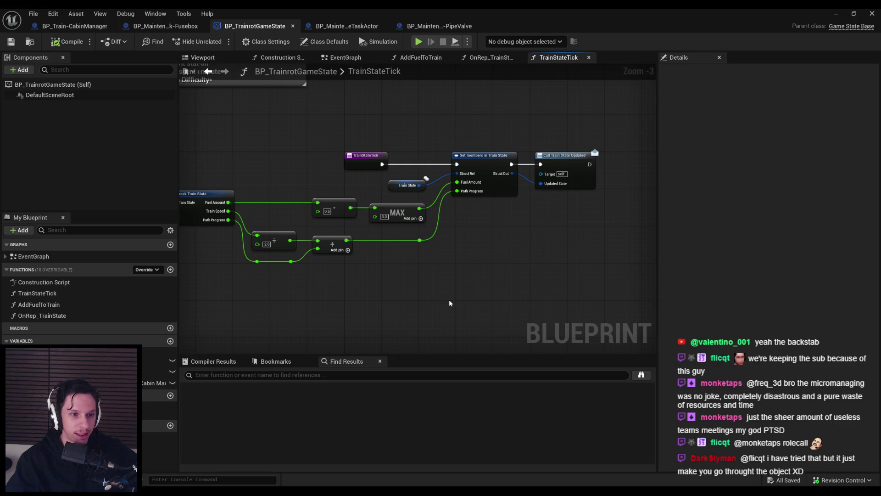
{"action": "left_click_drag", "start_coordinate": [494, 303], "coordinate": [415, 303]}
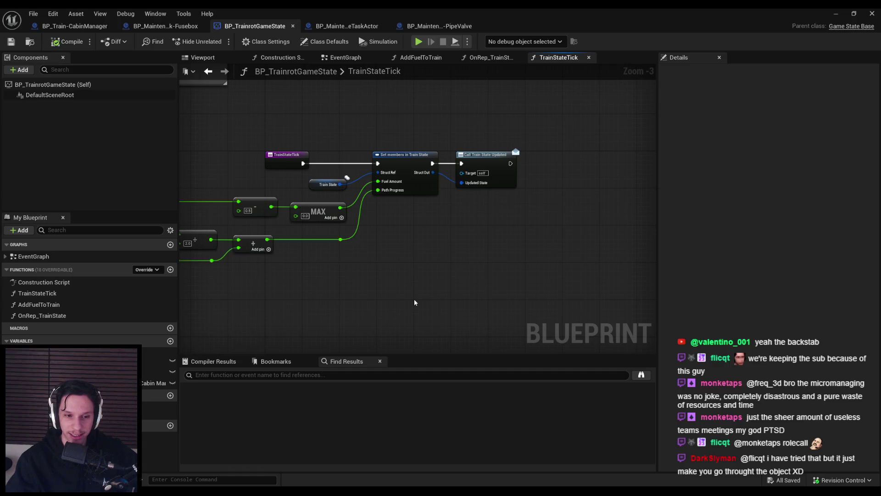
{"action": "left_click_drag", "start_coordinate": [415, 303], "coordinate": [495, 327]}
{"action": "scroll", "coordinate": [466, 254], "scroll_direction": "down", "scroll_amount": 2}
{"action": "scroll", "coordinate": [472, 252], "scroll_direction": "up", "scroll_amount": 4}
{"action": "scroll", "coordinate": [472, 252], "scroll_direction": "down", "scroll_amount": 1}
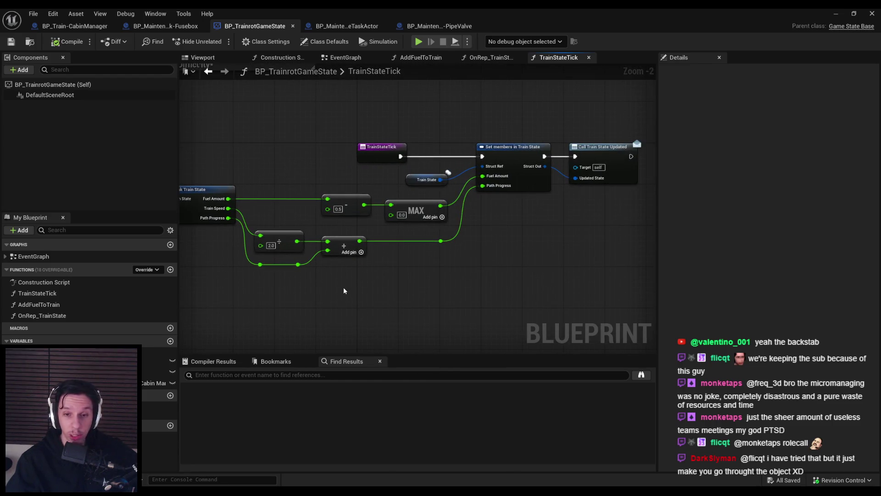
{"action": "mouse_move", "coordinate": [442, 268]}
{"action": "left_mouse_down"}
{"action": "mouse_move", "coordinate": [320, 234]}
{"action": "mouse_move", "coordinate": [250, 229]}
{"action": "left_mouse_up"}
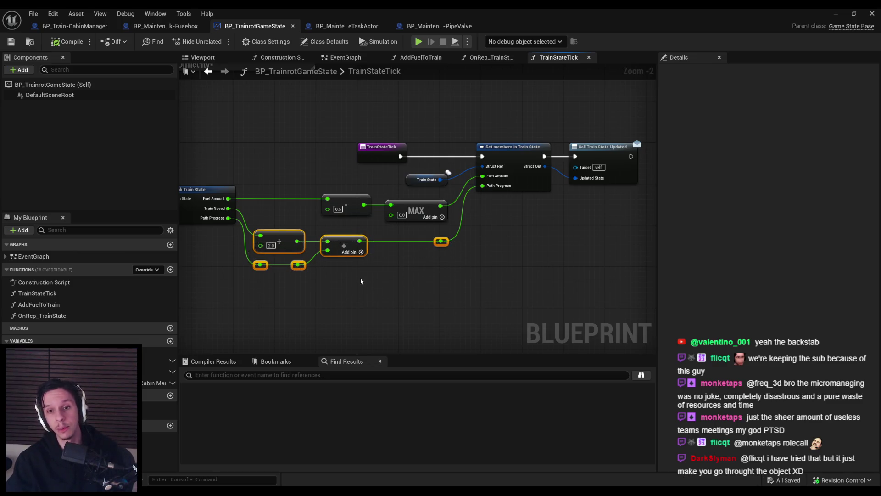
{"action": "left_click_drag", "start_coordinate": [344, 244], "coordinate": [344, 238]}
{"action": "left_click", "coordinate": [313, 266]}
Step: Add a reroute on the Fuel Amount wire and align the Break Train State chain
{"action": "double_click", "coordinate": [261, 200]}
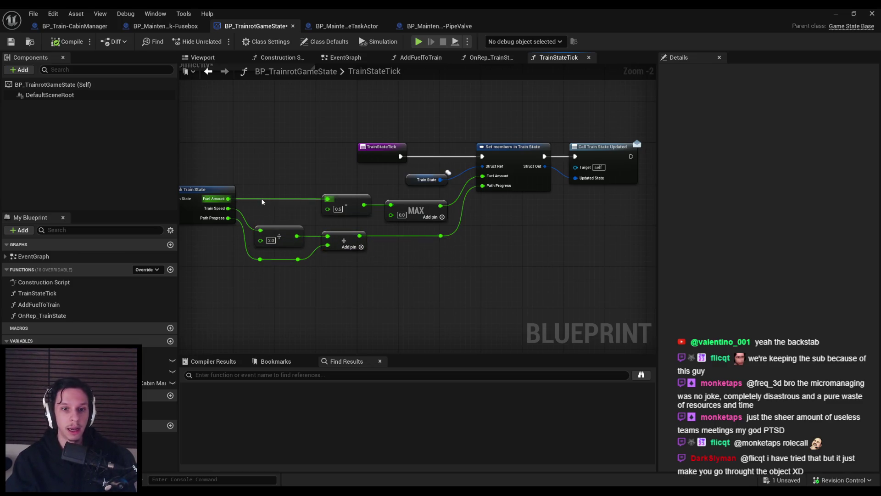
{"action": "left_click_drag", "start_coordinate": [269, 179], "coordinate": [275, 276]}
{"action": "left_click_drag", "start_coordinate": [265, 214], "coordinate": [373, 223]}
{"action": "left_click_drag", "start_coordinate": [209, 204], "coordinate": [528, 222]}
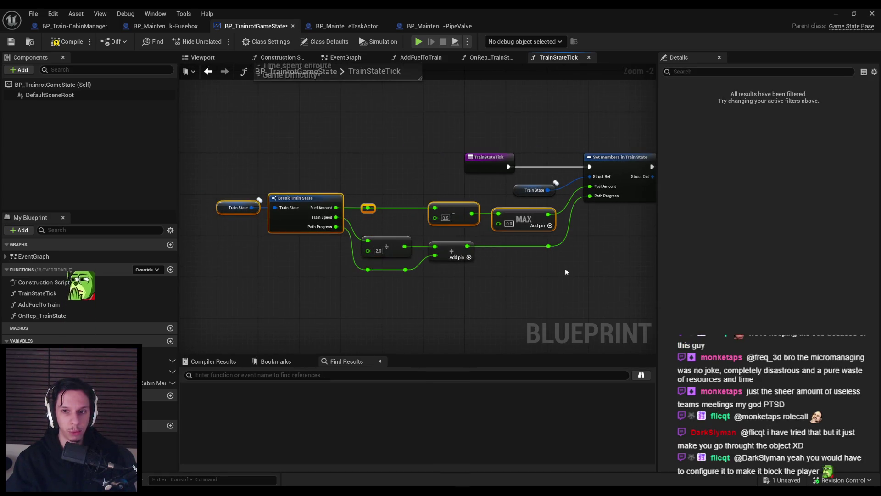
{"action": "left_click", "coordinate": [566, 268]}
{"action": "left_click_drag", "start_coordinate": [225, 192], "coordinate": [290, 241]}
{"action": "key", "text": "q"}
{"action": "left_click", "coordinate": [293, 245]}
Step: Compile and save the blueprint, then add a new variable
{"action": "left_click", "coordinate": [67, 42]}
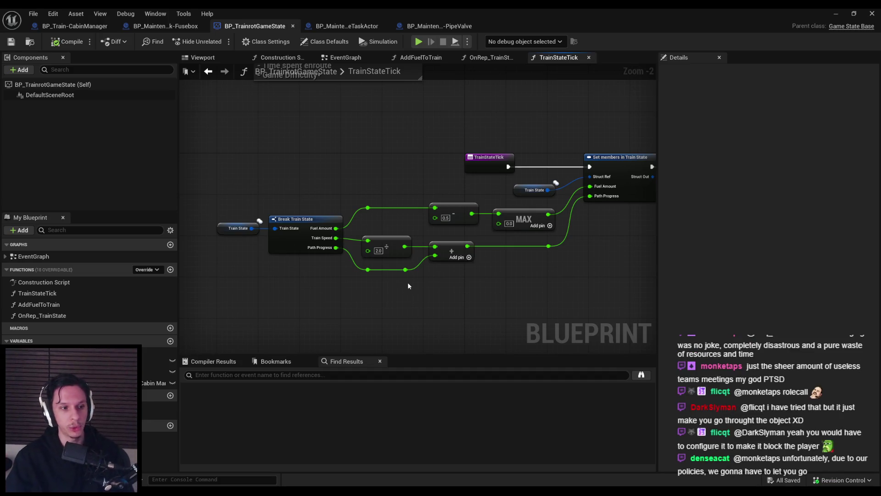
{"action": "left_click_drag", "start_coordinate": [444, 305], "coordinate": [411, 275]}
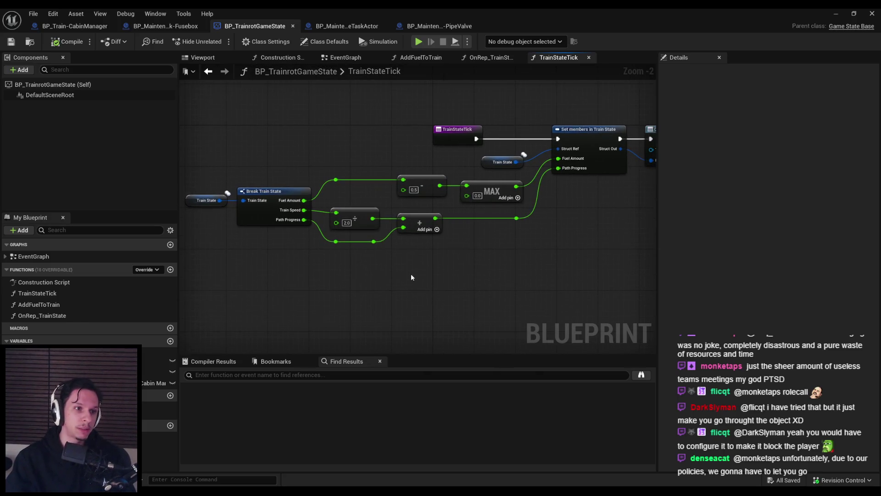
{"action": "left_click_drag", "start_coordinate": [404, 239], "coordinate": [339, 239]}
{"action": "scroll", "coordinate": [339, 239], "scroll_direction": "down", "scroll_amount": 1}
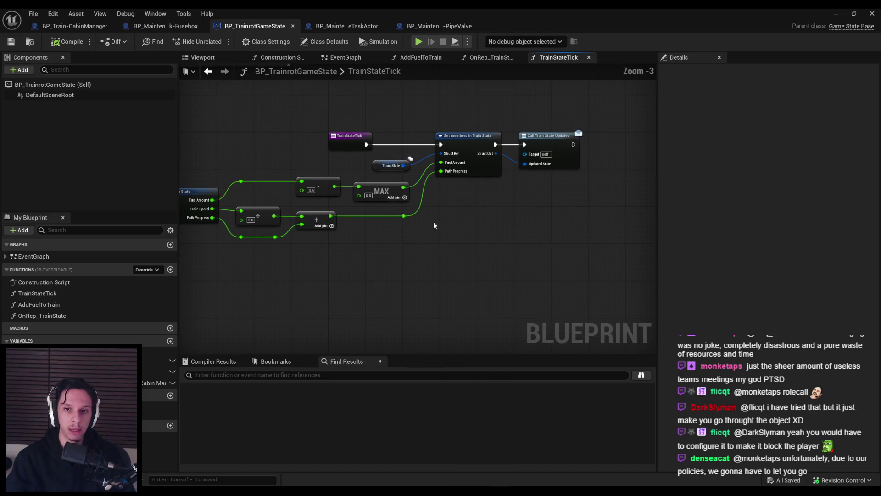
{"action": "left_click", "coordinate": [170, 341]}
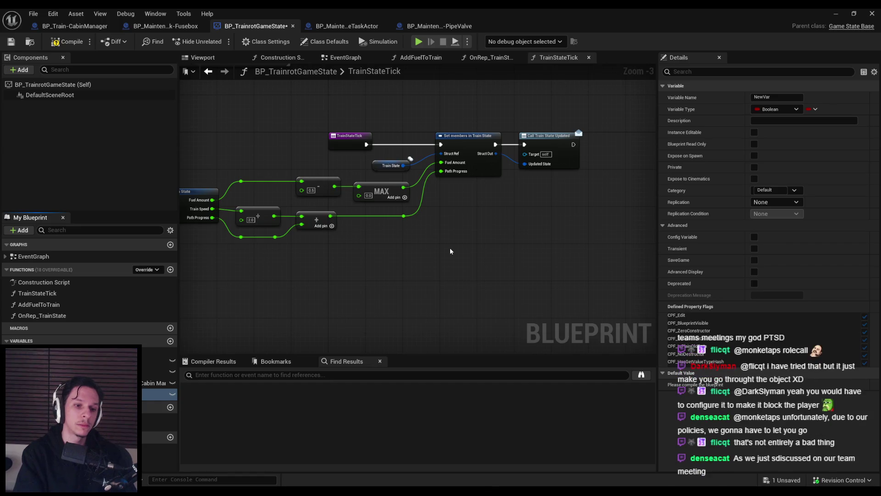
{"action": "type", "text": "MaintenanceTaskTimestamp"}
Step: Name the new variable MaintenanceTaskTimestamp, make it a Float, and compile and save
{"action": "key", "text": "Return"}
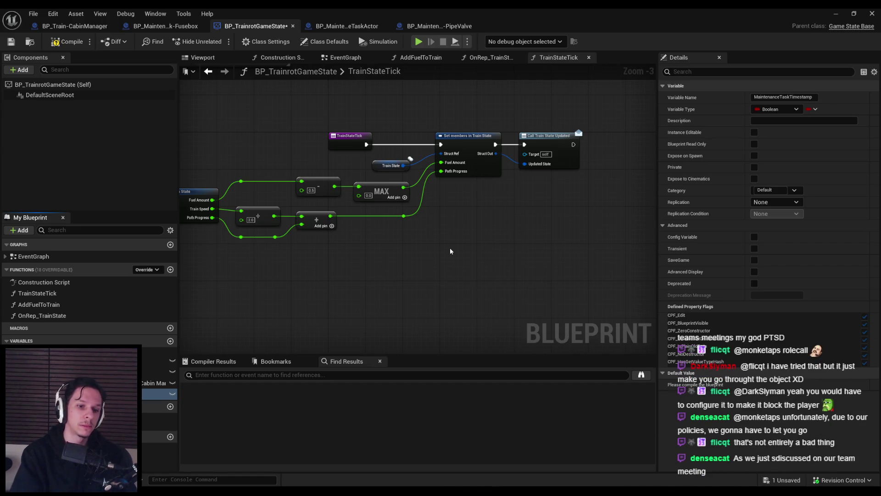
{"action": "left_click", "coordinate": [777, 109]}
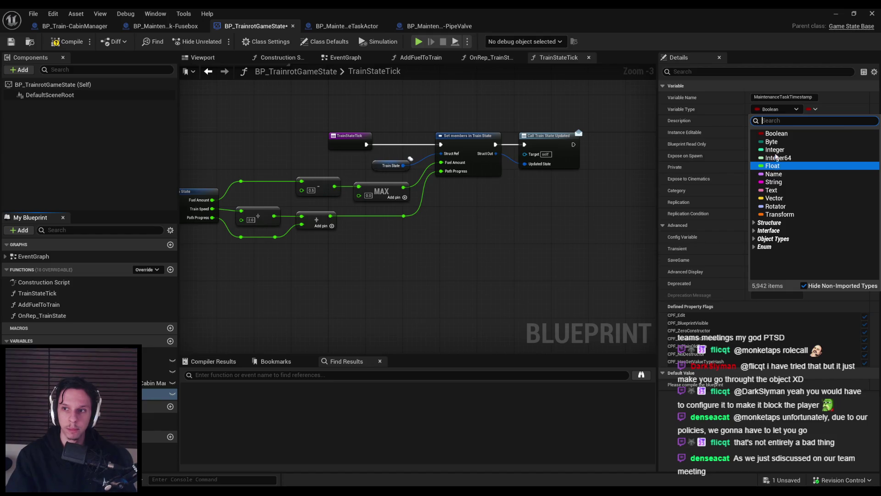
{"action": "left_click", "coordinate": [773, 166]}
{"action": "left_click", "coordinate": [11, 42]}
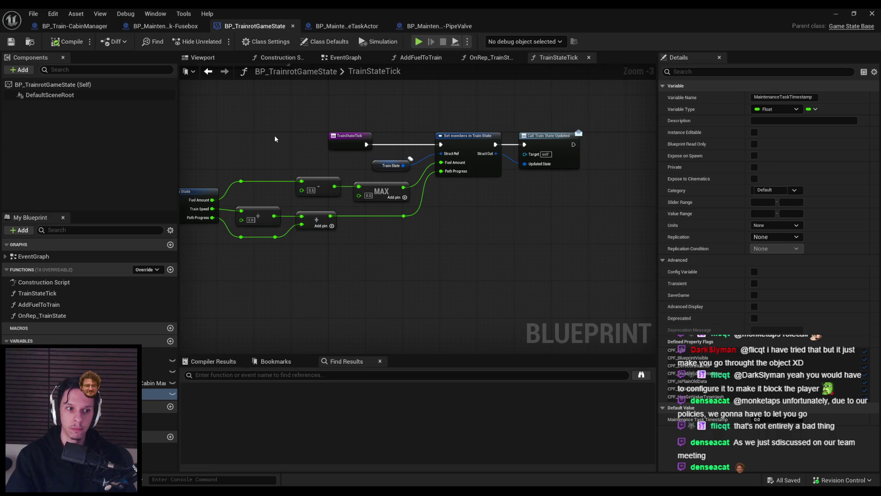
{"action": "scroll", "coordinate": [386, 184], "scroll_direction": "down", "scroll_amount": 1}
{"action": "scroll", "coordinate": [407, 168], "scroll_direction": "up", "scroll_amount": 1}
{"action": "left_click_drag", "start_coordinate": [408, 168], "coordinate": [463, 190]}
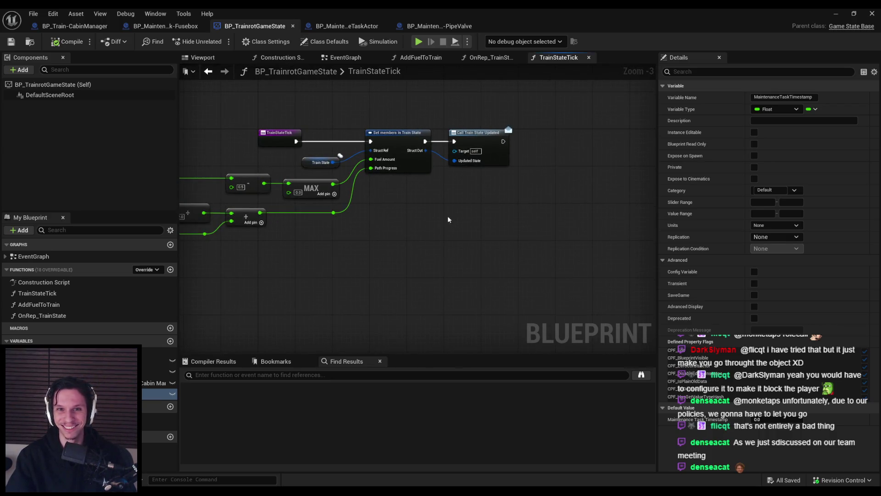
{"action": "left_click_drag", "start_coordinate": [446, 222], "coordinate": [464, 218]}
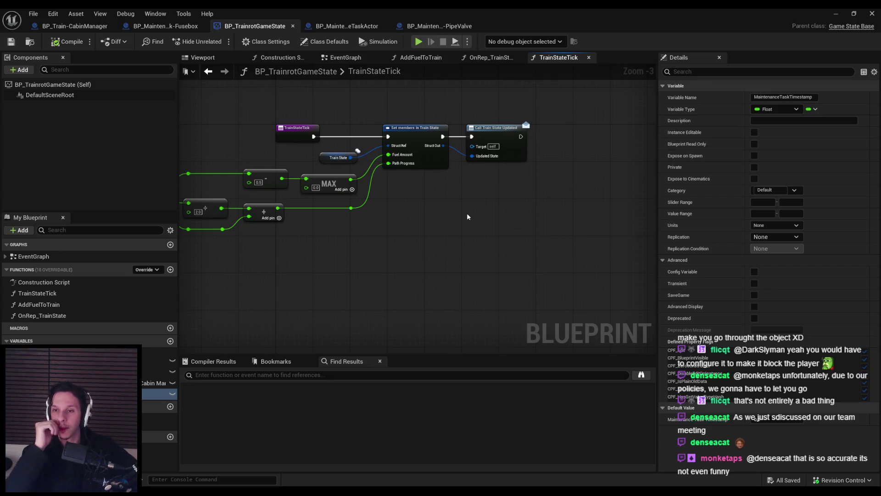
{"action": "left_click_drag", "start_coordinate": [472, 216], "coordinate": [549, 214]}
Step: Set MaintenanceTaskTimestamp's description to 'When the next maintenance task is selected (game time)'
{"action": "scroll", "coordinate": [526, 177], "scroll_direction": "down", "scroll_amount": 1}
{"action": "scroll", "coordinate": [290, 178], "scroll_direction": "up", "scroll_amount": 2}
{"action": "scroll", "coordinate": [287, 219], "scroll_direction": "down", "scroll_amount": 1}
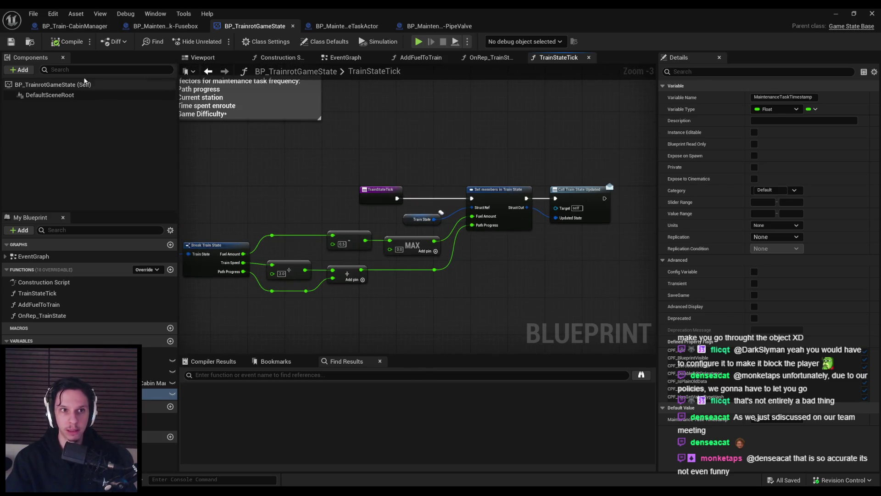
{"action": "scroll", "coordinate": [285, 191], "scroll_direction": "down", "scroll_amount": 1}
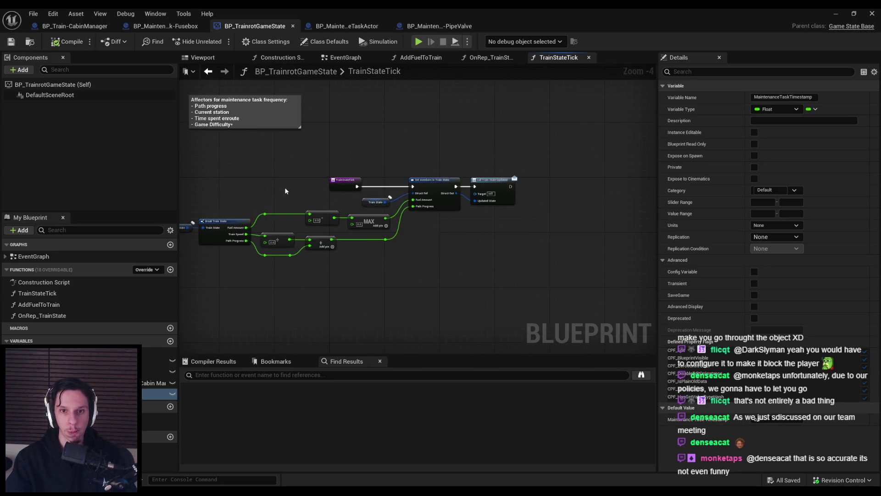
{"action": "key", "text": "alt+Left"}
{"action": "mouse_move", "coordinate": [284, 191]}
{"action": "left_mouse_down"}
{"action": "mouse_move", "coordinate": [506, 264]}
{"action": "mouse_move", "coordinate": [390, 142]}
{"action": "left_mouse_up"}
{"action": "scroll", "coordinate": [390, 142], "scroll_direction": "up", "scroll_amount": 1}
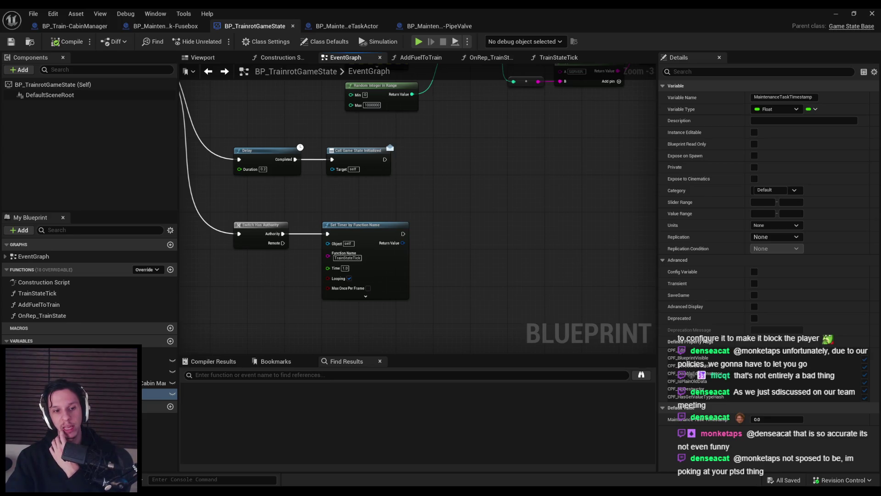
{"action": "left_click", "coordinate": [781, 121]}
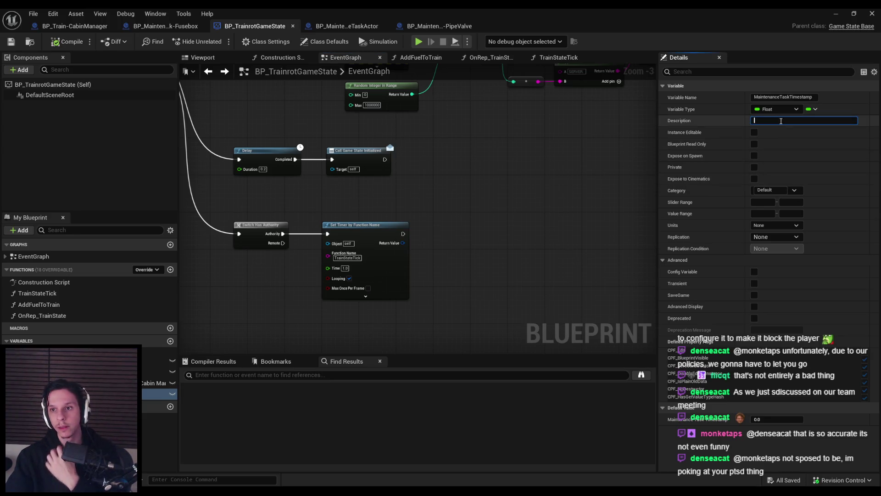
{"action": "type", "text": "The"}
{"action": "key", "text": "BackSpace"}
{"action": "key", "text": "BackSpace"}
{"action": "key", "text": "BackSpace"}
{"action": "type", "text": "When the next maintenance task is selected ("}
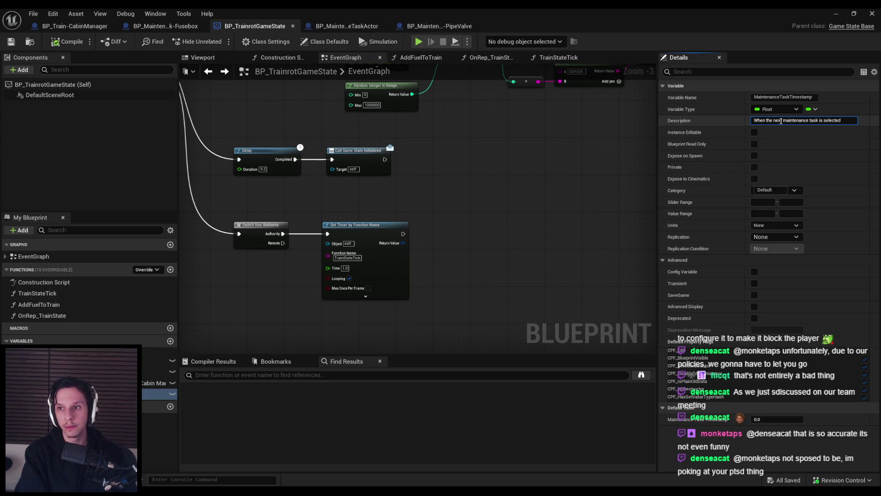
{"action": "type", "text": "game time)"}
{"action": "key", "text": "Return"}
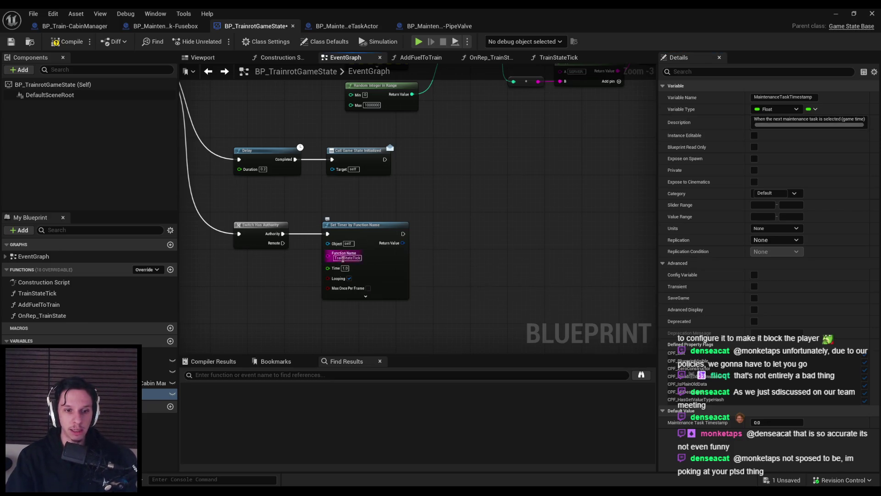
Step: Add a SET MaintenanceTaskTimestamp node wired after Set Timer by Function Name in EventGraph
{"action": "mouse_move", "coordinate": [158, 393]}
{"action": "left_mouse_down"}
{"action": "mouse_move", "coordinate": [442, 265]}
{"action": "mouse_move", "coordinate": [484, 233]}
{"action": "left_mouse_up"}
{"action": "left_click", "coordinate": [528, 254]}
{"action": "left_click_drag", "start_coordinate": [403, 233], "coordinate": [587, 238]}
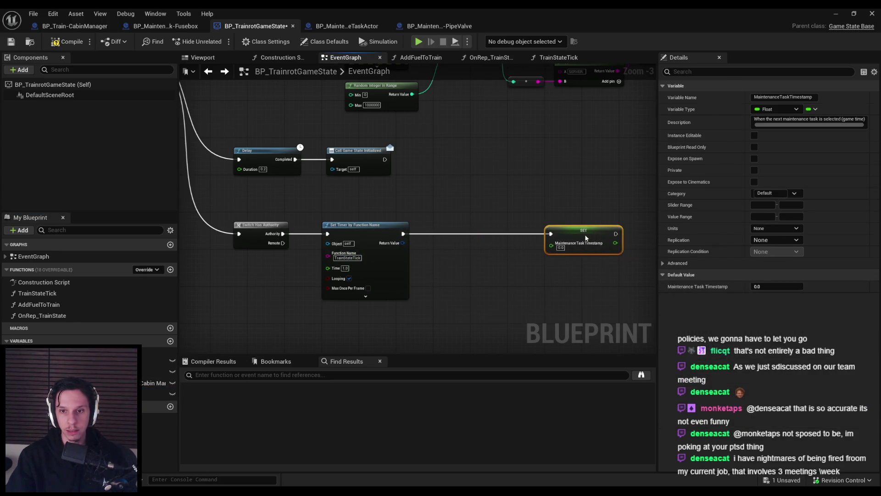
Step: Search 'get game time', try Get Game Time in Seconds, then place Get Server World Time Seconds beside SET
{"action": "right_click", "coordinate": [430, 282]}
{"action": "type", "text": "get game time"}
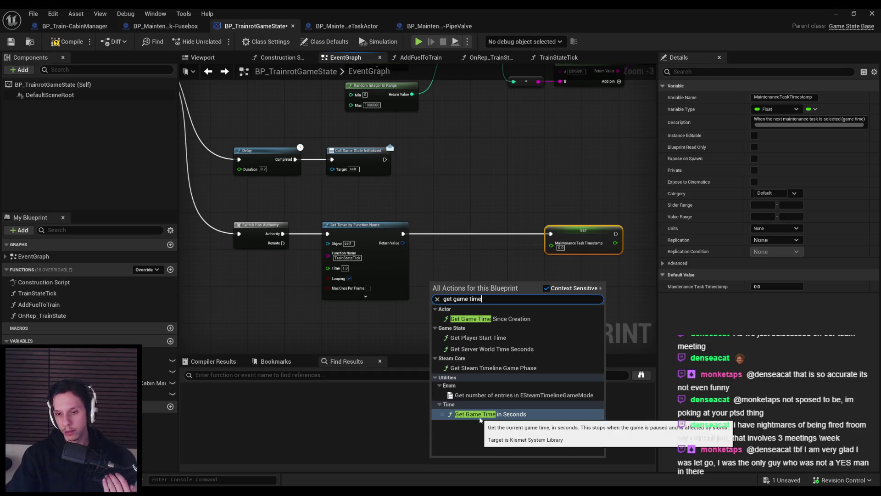
{"action": "left_click", "coordinate": [480, 415]}
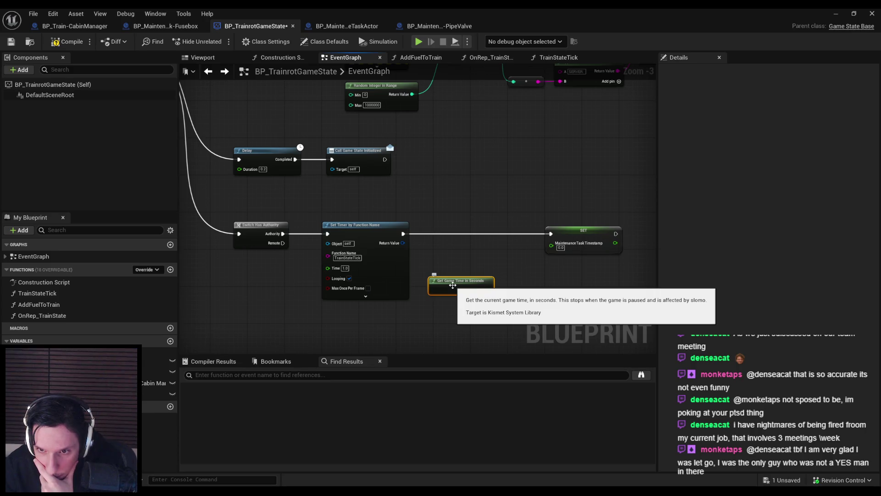
{"action": "right_click", "coordinate": [461, 266]}
{"action": "type", "text": "get game time"}
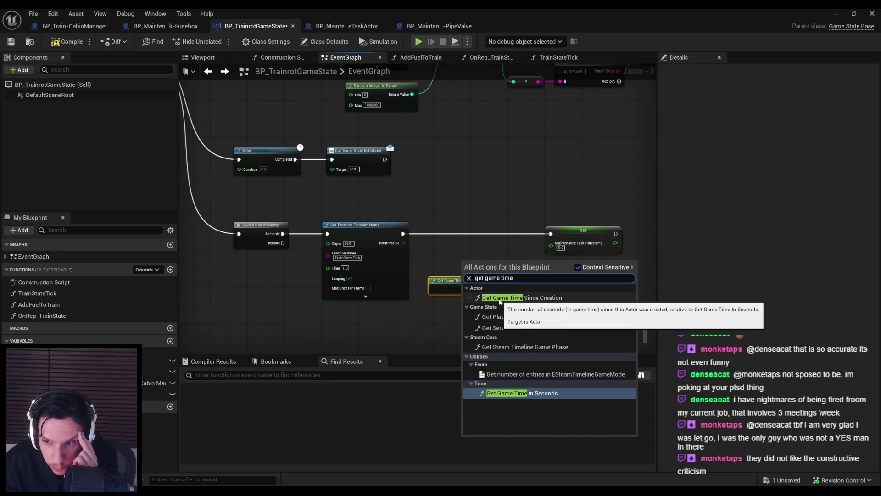
{"action": "left_click", "coordinate": [500, 328]}
{"action": "left_click", "coordinate": [482, 279]}
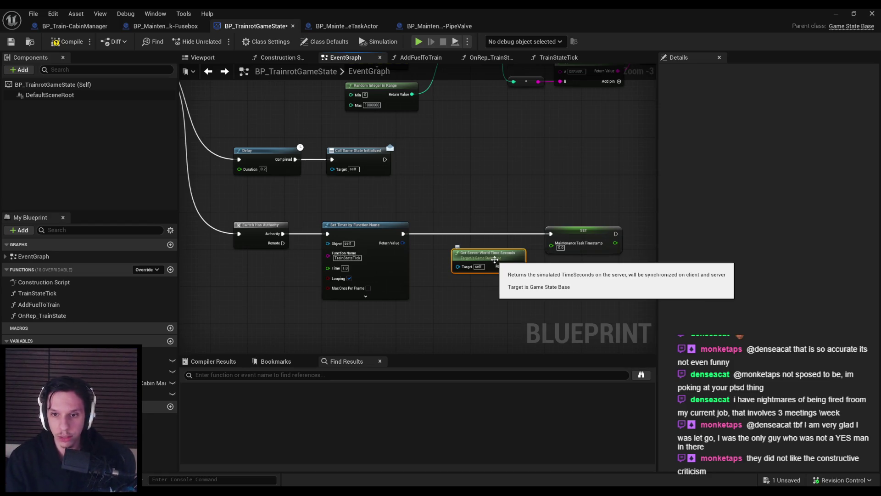
{"action": "left_click_drag", "start_coordinate": [494, 260], "coordinate": [479, 259]}
{"action": "left_click", "coordinate": [479, 234]}
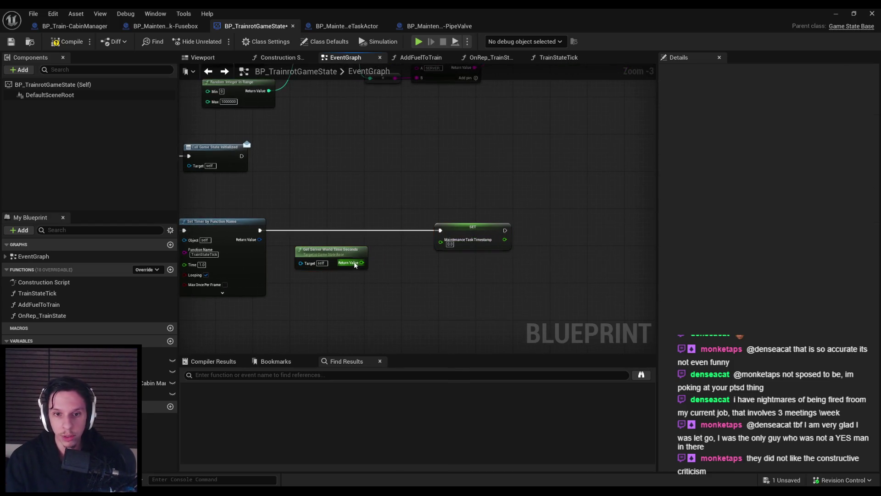
Step: Add 15 to the server world time with a float + float node and wire it into SET
{"action": "left_click_drag", "start_coordinate": [362, 262], "coordinate": [391, 265]}
{"action": "type", "text": "+"}
{"action": "key", "text": "Up"}
{"action": "key", "text": "Up"}
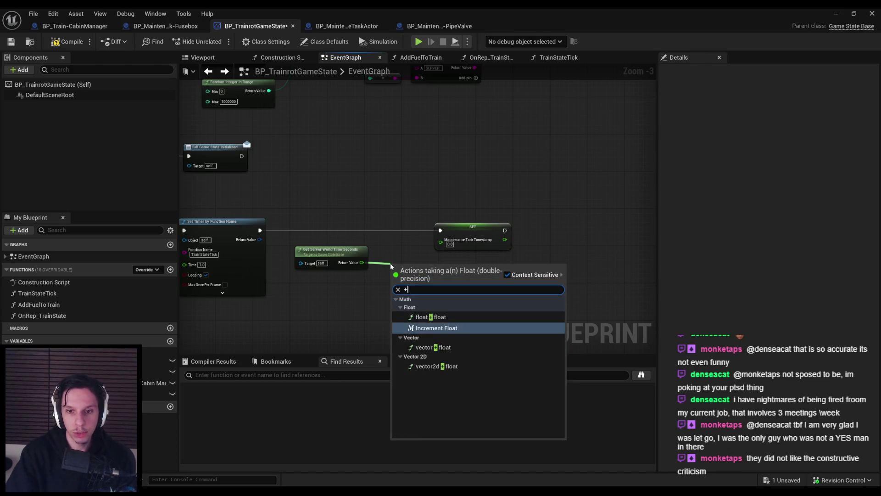
{"action": "key", "text": "Return"}
{"action": "type", "text": "5"}
{"action": "key", "text": "Return"}
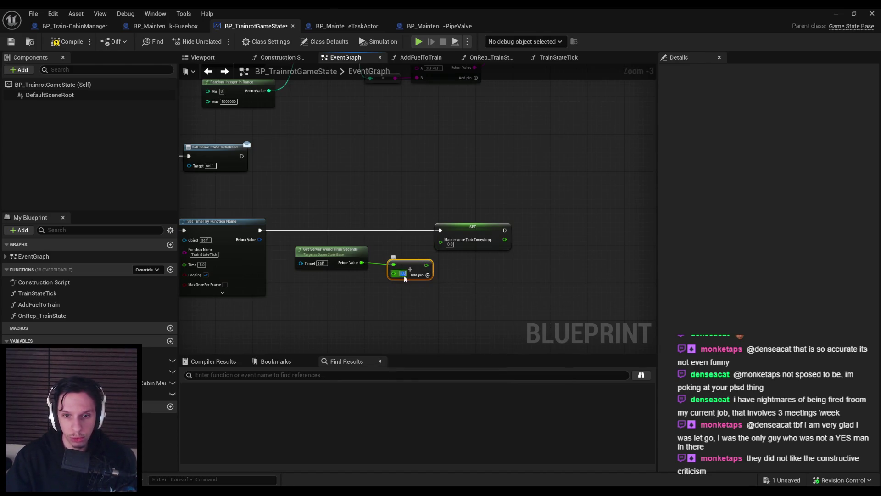
{"action": "mouse_move", "coordinate": [428, 266]}
{"action": "left_mouse_down"}
{"action": "mouse_move", "coordinate": [419, 262]}
{"action": "mouse_move", "coordinate": [441, 239]}
{"action": "left_mouse_up"}
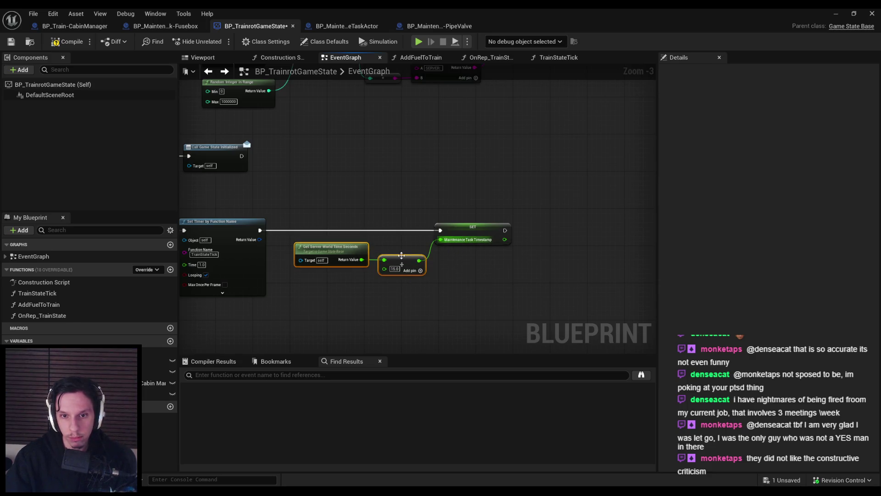
{"action": "left_click_drag", "start_coordinate": [400, 264], "coordinate": [392, 268]}
{"action": "left_click", "coordinate": [415, 303]}
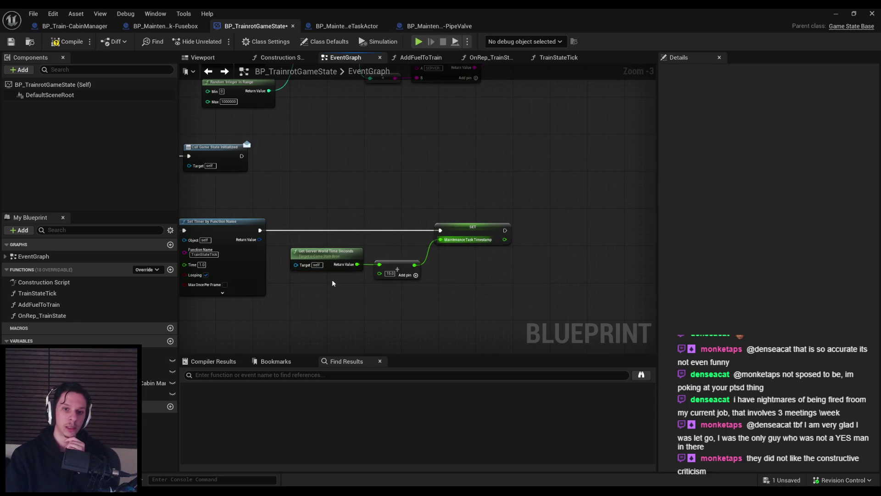
Step: Compile and save, then add a Print String node and recompile
{"action": "left_click", "coordinate": [68, 42]}
{"action": "left_click", "coordinate": [10, 42]}
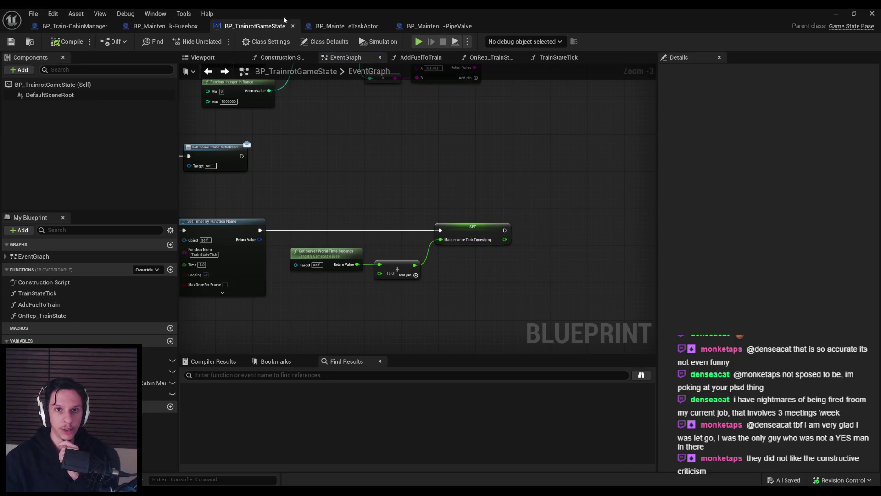
{"action": "mouse_move", "coordinate": [567, 245]}
{"action": "left_mouse_down"}
{"action": "mouse_move", "coordinate": [543, 213]}
{"action": "mouse_move", "coordinate": [481, 197]}
{"action": "mouse_move", "coordinate": [473, 209]}
{"action": "mouse_move", "coordinate": [546, 230]}
{"action": "mouse_move", "coordinate": [558, 198]}
{"action": "left_mouse_up"}
{"action": "right_click", "coordinate": [543, 212]}
{"action": "type", "text": "print string"}
{"action": "key", "text": "Return"}
{"action": "left_click", "coordinate": [67, 41]}
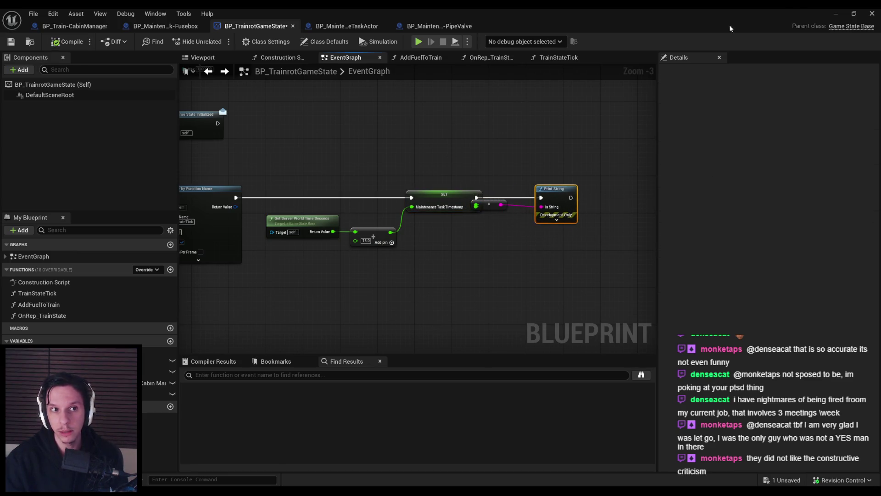
Step: Run a quick Play test from the level editor, stop it, and save the blueprint
{"action": "left_click", "coordinate": [834, 14]}
{"action": "left_click", "coordinate": [216, 40]}
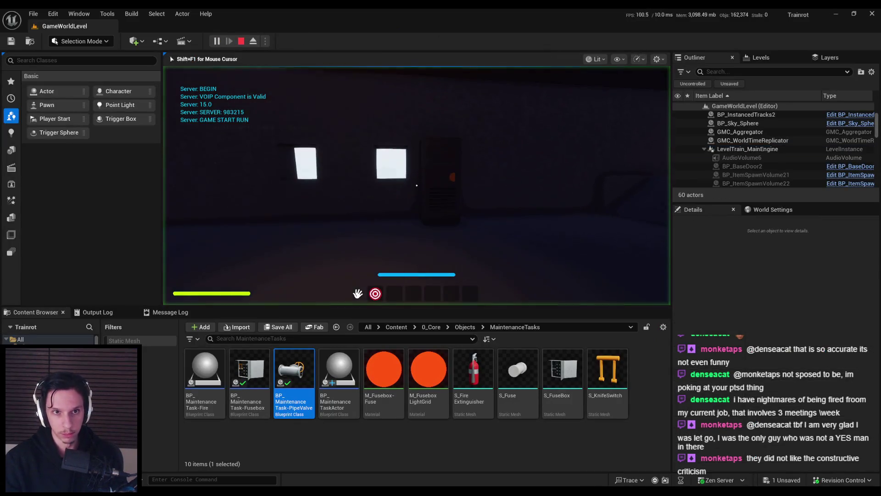
{"action": "key", "text": "Escape"}
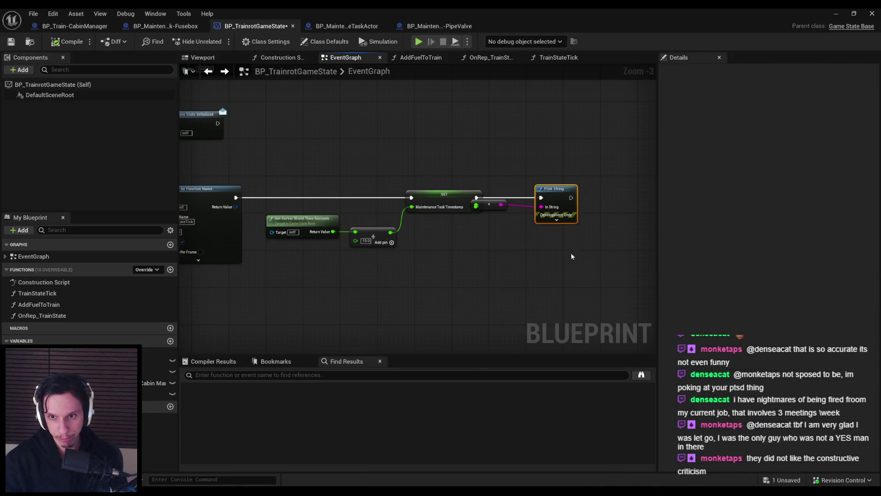
{"action": "left_click_drag", "start_coordinate": [482, 266], "coordinate": [408, 216]}
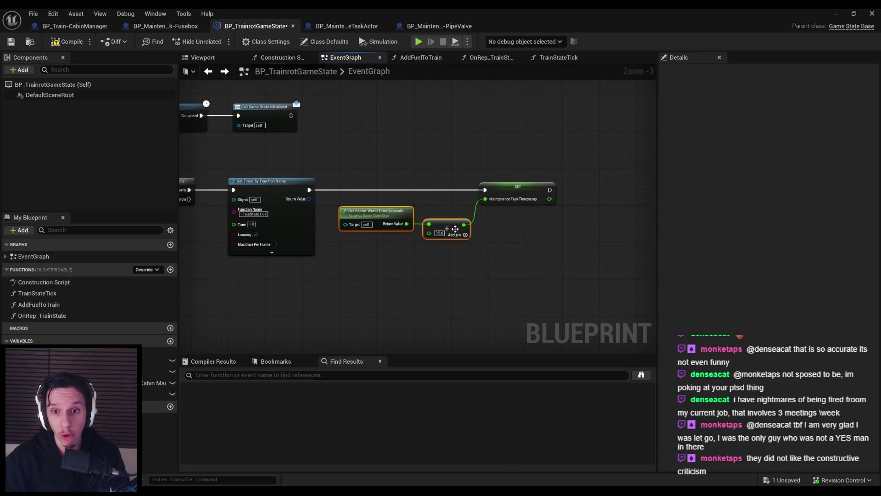
{"action": "left_click", "coordinate": [449, 268]}
{"action": "key", "text": "ctrl+s"}
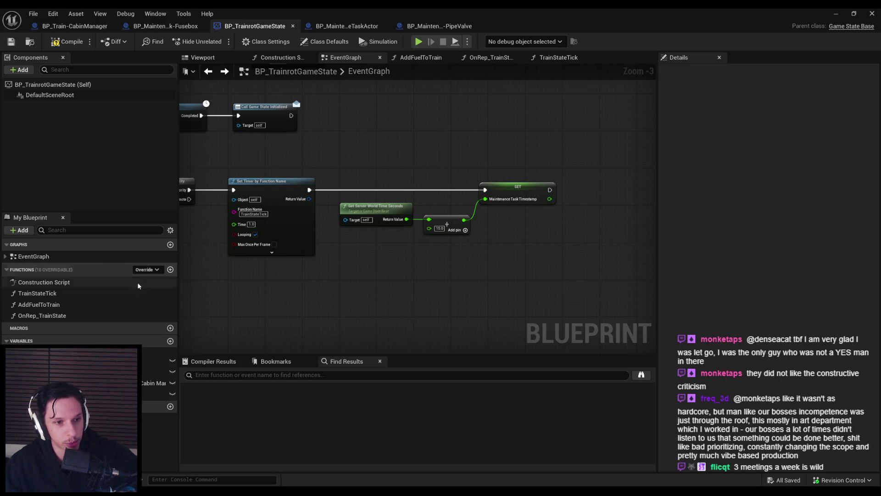
{"action": "scroll", "coordinate": [478, 299], "scroll_direction": "down", "scroll_amount": 1}
Step: Compile with F7, then select the server time, Add and SET nodes and nudge them right
{"action": "key", "text": "F7"}
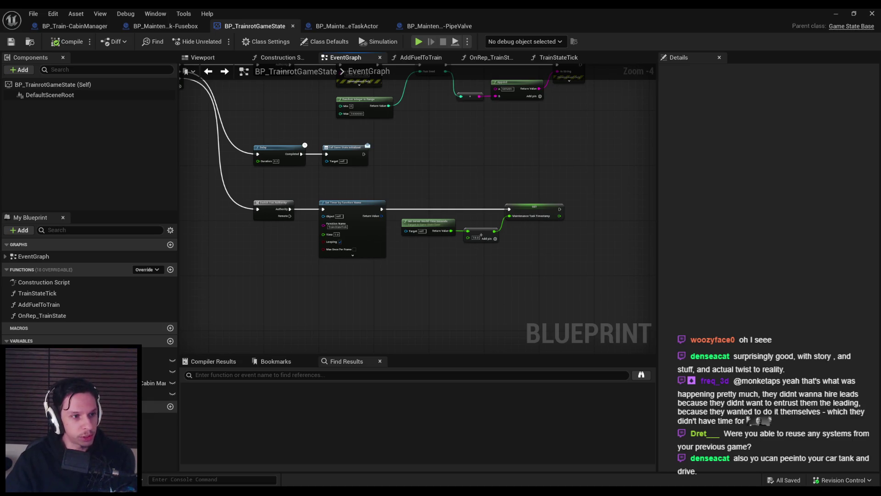
{"action": "scroll", "coordinate": [423, 301], "scroll_direction": "up", "scroll_amount": 2}
{"action": "mouse_move", "coordinate": [464, 248]}
{"action": "left_mouse_down"}
{"action": "mouse_move", "coordinate": [606, 168]}
{"action": "mouse_move", "coordinate": [622, 175]}
{"action": "left_mouse_up"}
{"action": "left_click", "coordinate": [564, 217]}
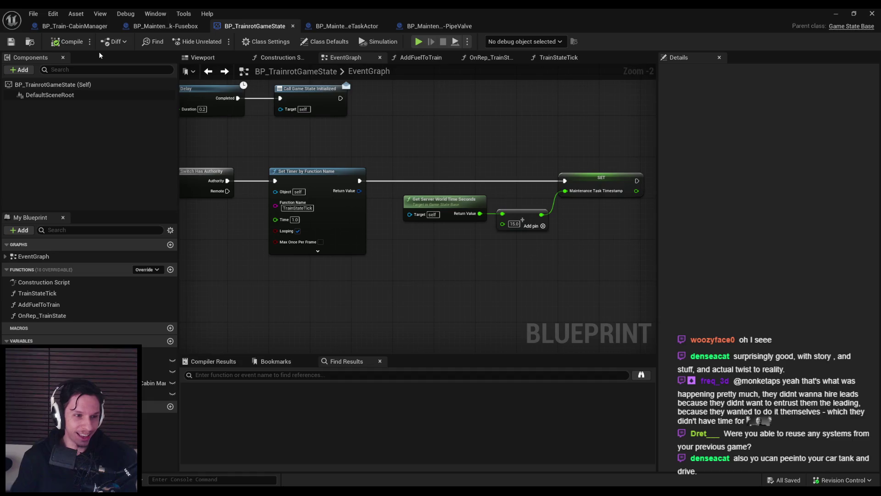
{"action": "scroll", "coordinate": [439, 251], "scroll_direction": "down", "scroll_amount": 1}
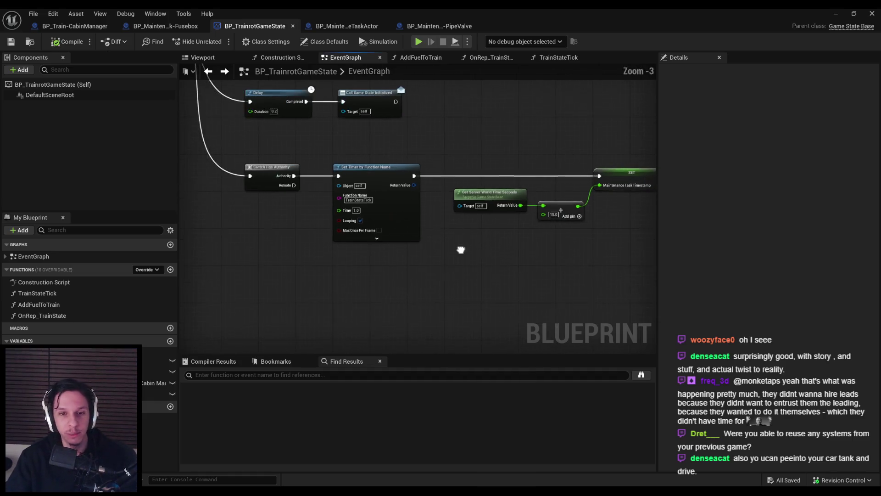
Step: Open TrainStateTick and add a Maintenance Task Timestamp getter
{"action": "double_click", "coordinate": [37, 293]}
{"action": "left_click_drag", "start_coordinate": [157, 394], "coordinate": [516, 222]}
{"action": "left_click", "coordinate": [482, 243]}
{"action": "scroll", "coordinate": [486, 237], "scroll_direction": "up", "scroll_amount": 2}
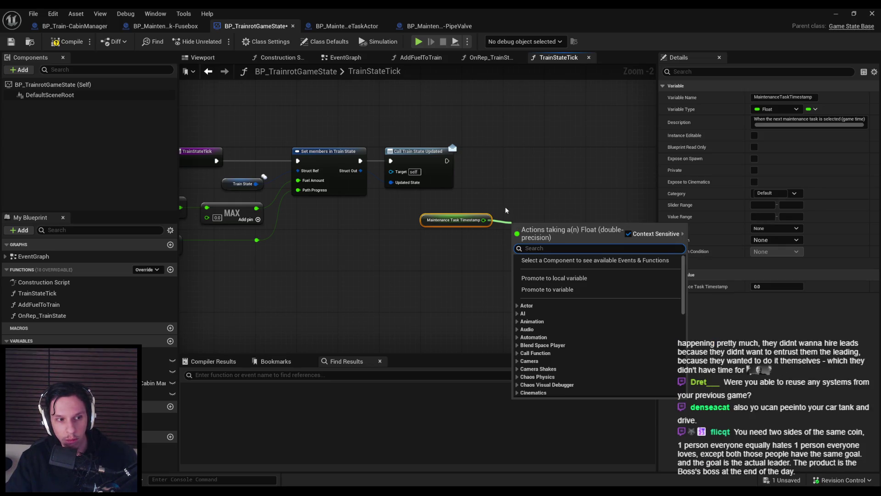
{"action": "key", "text": "Escape"}
Step: Copy Get Server World Time Seconds from EventGraph and paste it below the getter in TrainStateTick
{"action": "double_click", "coordinate": [34, 257]}
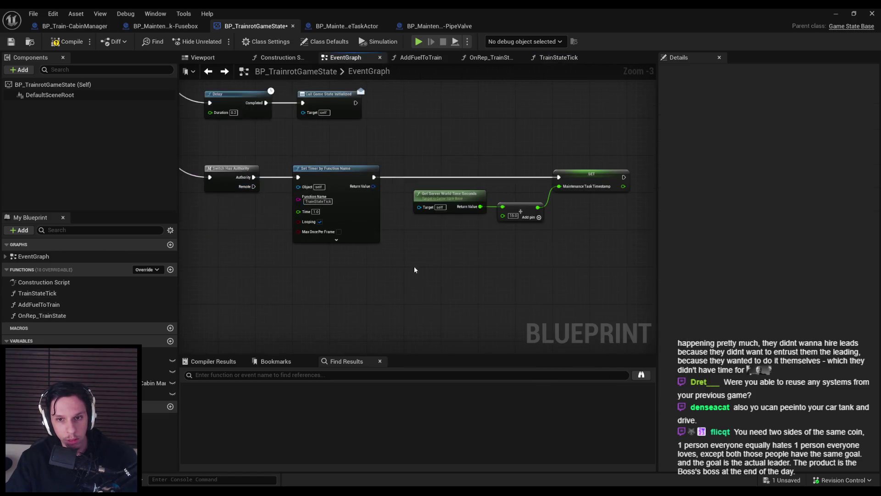
{"action": "key", "text": "ctrl+c"}
{"action": "left_click", "coordinate": [208, 71]}
{"action": "key", "text": "ctrl+v"}
{"action": "left_click_drag", "start_coordinate": [452, 251], "coordinate": [430, 257]}
{"action": "left_click", "coordinate": [442, 276]}
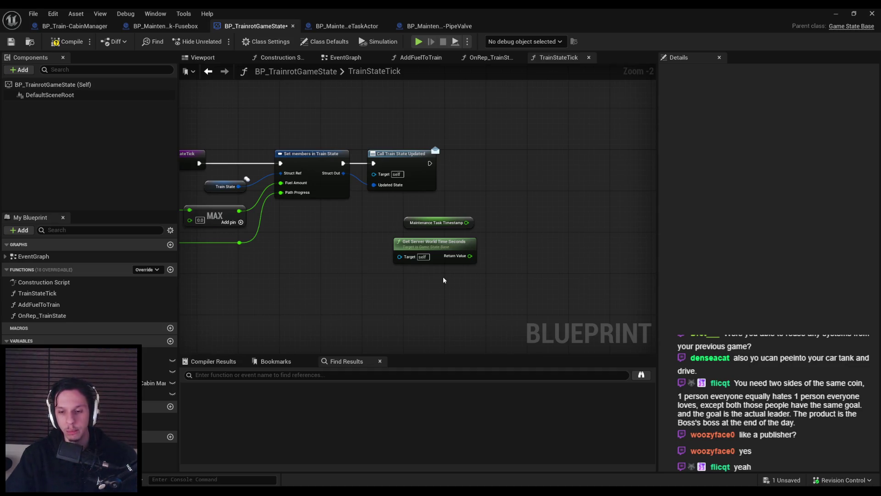
{"action": "left_click_drag", "start_coordinate": [436, 223], "coordinate": [469, 275]}
Step: Compile and save, then reposition the timestamp getter and server time nodes in TrainStateTick
{"action": "left_click", "coordinate": [67, 42]}
{"action": "left_click", "coordinate": [15, 42]}
{"action": "scroll", "coordinate": [408, 232], "scroll_direction": "up", "scroll_amount": 1}
{"action": "mouse_move", "coordinate": [447, 245]}
{"action": "left_mouse_down"}
{"action": "mouse_move", "coordinate": [400, 242]}
{"action": "mouse_move", "coordinate": [443, 243]}
{"action": "left_mouse_up"}
{"action": "left_click", "coordinate": [499, 301]}
{"action": "mouse_move", "coordinate": [501, 299]}
{"action": "left_mouse_down"}
{"action": "mouse_move", "coordinate": [386, 207]}
{"action": "mouse_move", "coordinate": [524, 229]}
{"action": "left_mouse_up"}
{"action": "left_click", "coordinate": [11, 42]}
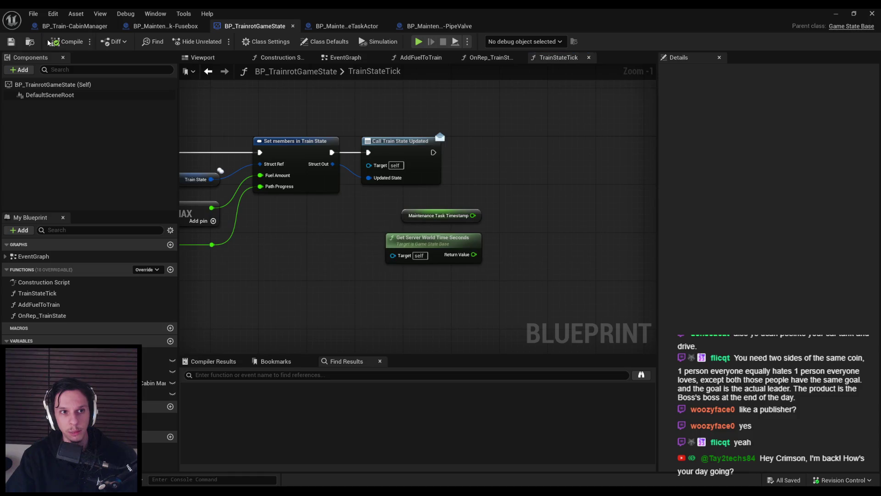
{"action": "mouse_move", "coordinate": [315, 227]}
{"action": "left_mouse_down"}
{"action": "mouse_move", "coordinate": [289, 256]}
{"action": "mouse_move", "coordinate": [274, 246]}
{"action": "mouse_move", "coordinate": [455, 317]}
{"action": "left_mouse_up"}
{"action": "left_click_drag", "start_coordinate": [330, 218], "coordinate": [455, 296]}
{"action": "left_click", "coordinate": [454, 296]}
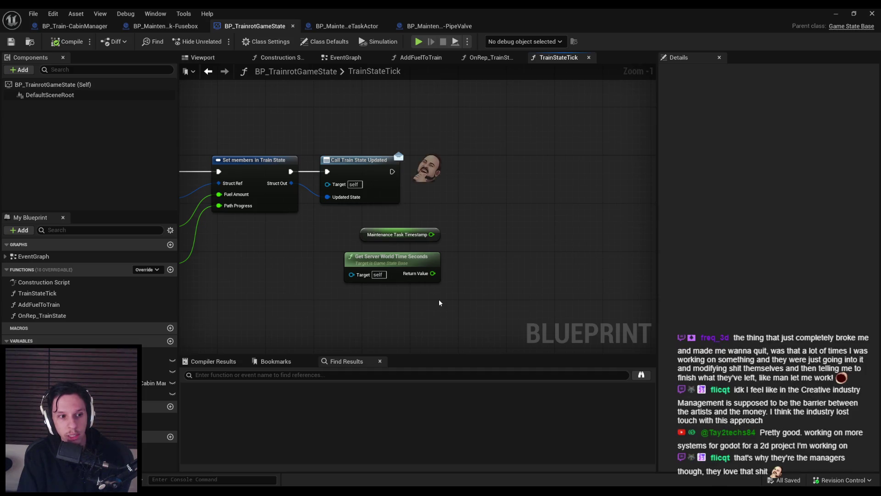
Step: Compare server world time >= Maintenance Task Timestamp with a comparison node
{"action": "scroll", "coordinate": [439, 303], "scroll_direction": "down", "scroll_amount": 1}
{"action": "left_click_drag", "start_coordinate": [440, 266], "coordinate": [448, 274]}
{"action": "type", "text": ">="}
{"action": "key", "text": "Return"}
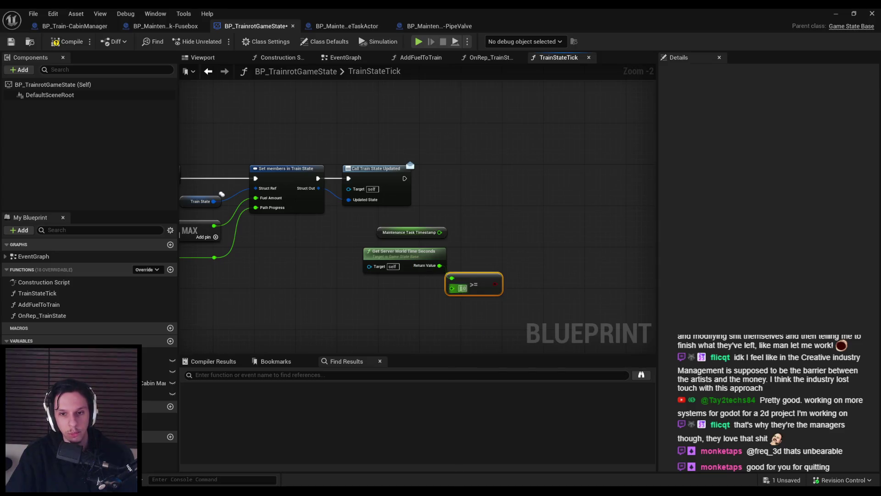
{"action": "mouse_move", "coordinate": [440, 233]}
{"action": "left_mouse_down"}
{"action": "mouse_move", "coordinate": [426, 285]}
{"action": "mouse_move", "coordinate": [459, 290]}
{"action": "mouse_move", "coordinate": [419, 294]}
{"action": "mouse_move", "coordinate": [361, 245]}
{"action": "left_mouse_up"}
{"action": "mouse_move", "coordinate": [469, 285]}
{"action": "left_mouse_down"}
{"action": "mouse_move", "coordinate": [439, 275]}
{"action": "mouse_move", "coordinate": [437, 265]}
{"action": "mouse_move", "coordinate": [453, 257]}
{"action": "mouse_move", "coordinate": [496, 189]}
{"action": "mouse_move", "coordinate": [372, 184]}
{"action": "left_mouse_up"}
Step: Branch on the comparison and print 'Assign next maintenance task' on True
{"action": "type", "text": "branch"}
{"action": "key", "text": "Return"}
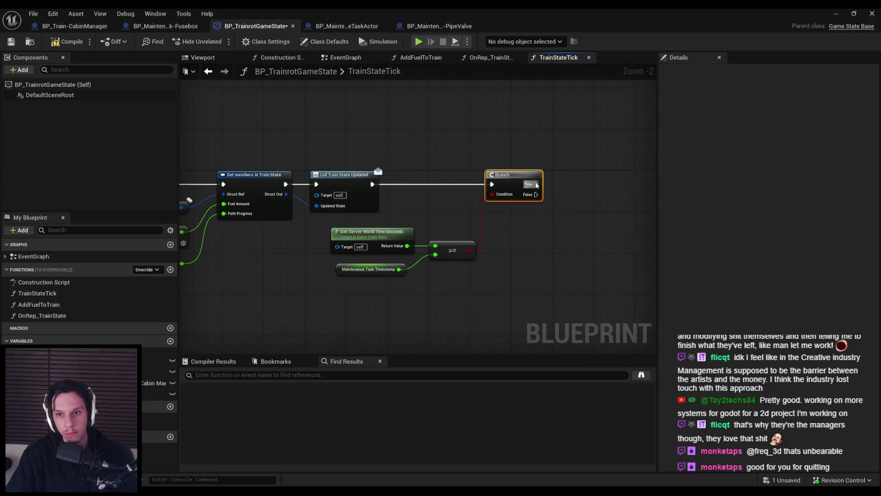
{"action": "left_click_drag", "start_coordinate": [536, 184], "coordinate": [588, 180]}
{"action": "type", "text": "print"}
{"action": "key", "text": "Return"}
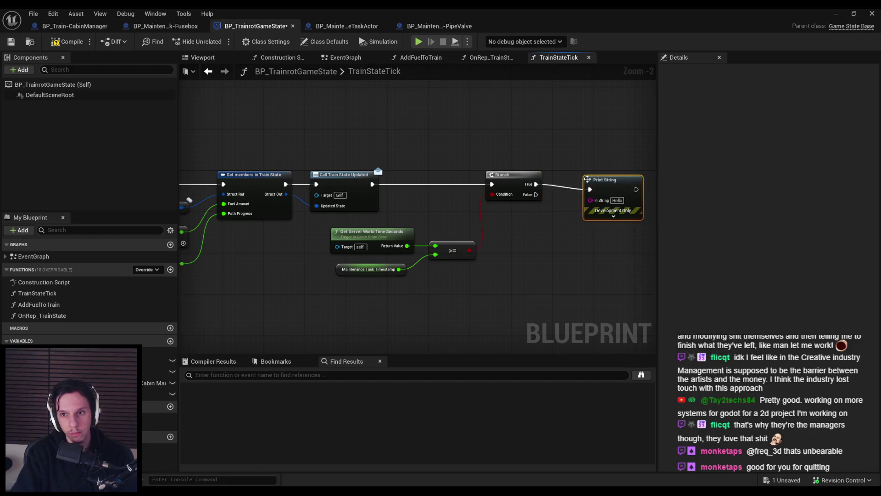
{"action": "left_click_drag", "start_coordinate": [601, 181], "coordinate": [601, 186]}
{"action": "double_click", "coordinate": [607, 195]}
{"action": "type", "text": "Assign r"}
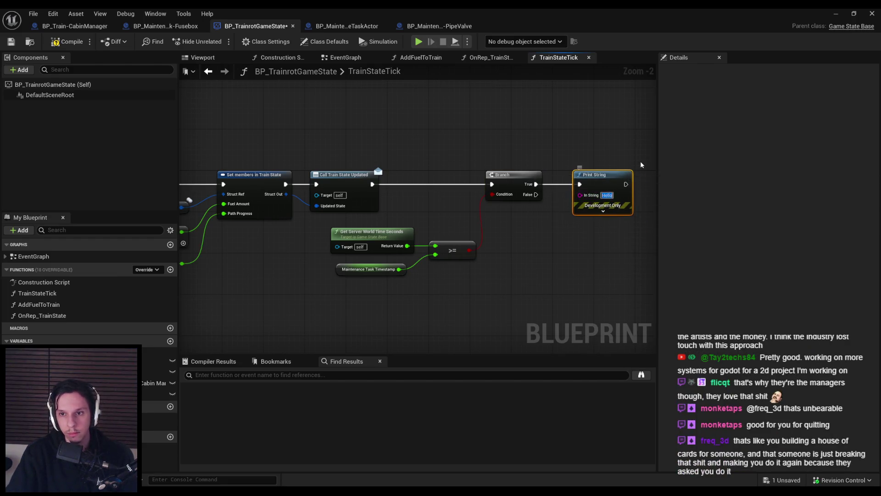
{"action": "type", "text": "ext m"}
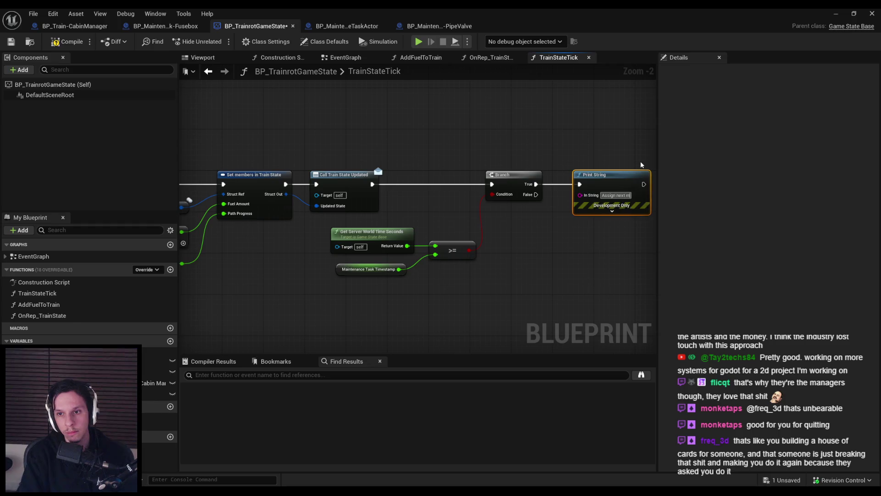
{"action": "type", "text": "aintenance task"}
{"action": "key", "text": "Return"}
Step: Compile and save the Blueprint, then launch a Play in Editor session with Alt+P
{"action": "left_click", "coordinate": [68, 42]}
{"action": "left_click", "coordinate": [11, 42]}
{"action": "scroll", "coordinate": [331, 151], "scroll_direction": "down", "scroll_amount": 2}
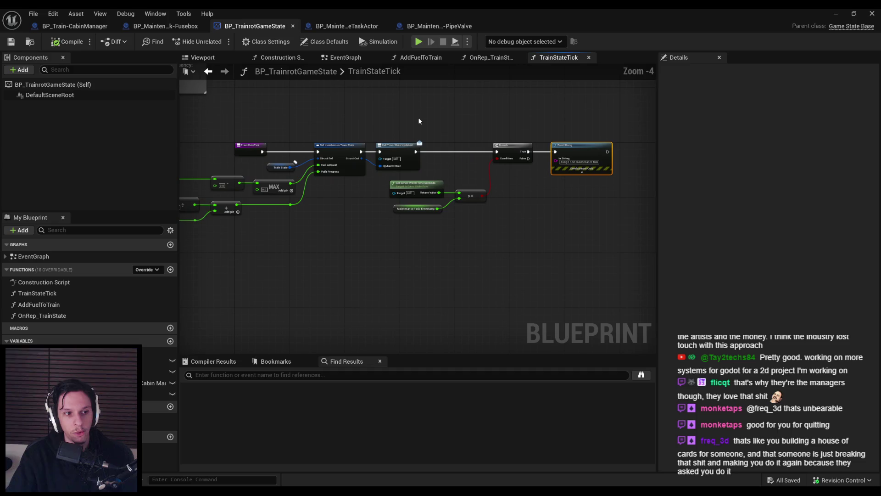
{"action": "scroll", "coordinate": [419, 121], "scroll_direction": "up", "scroll_amount": 2}
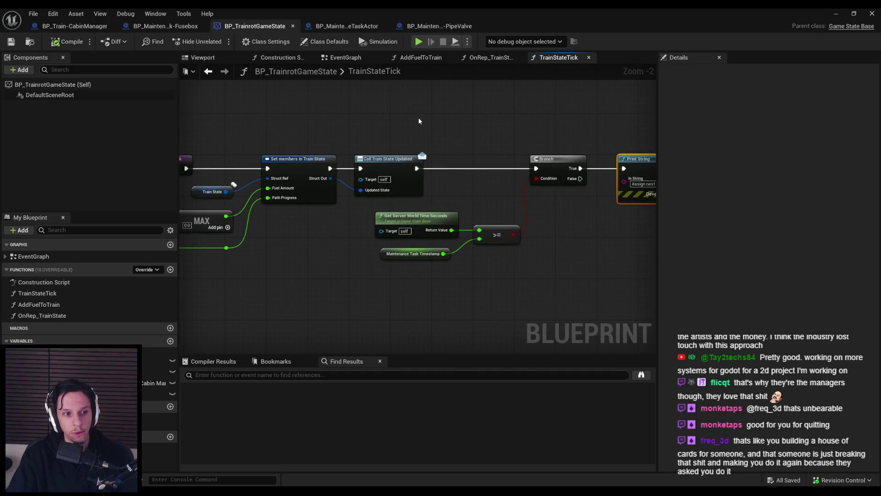
{"action": "scroll", "coordinate": [419, 121], "scroll_direction": "down", "scroll_amount": 1}
{"action": "key", "text": "alt+p"}
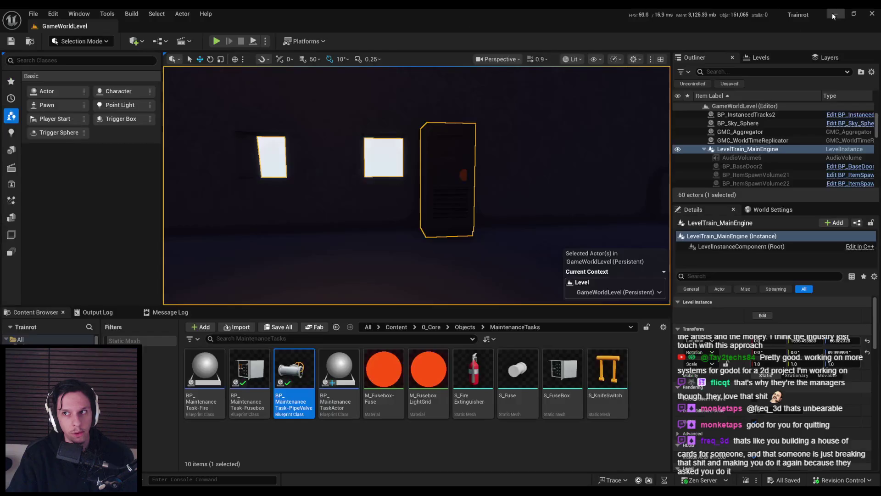
Step: Walk to the pipe valve, interact to see the maintenance print, then stop and return to the Blueprint
{"action": "left_click", "coordinate": [338, 102]}
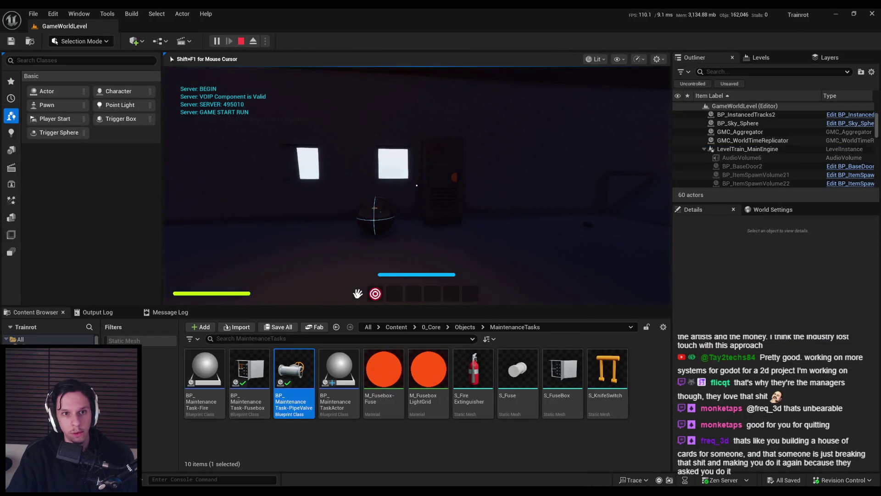
{"action": "key", "text": "w"}
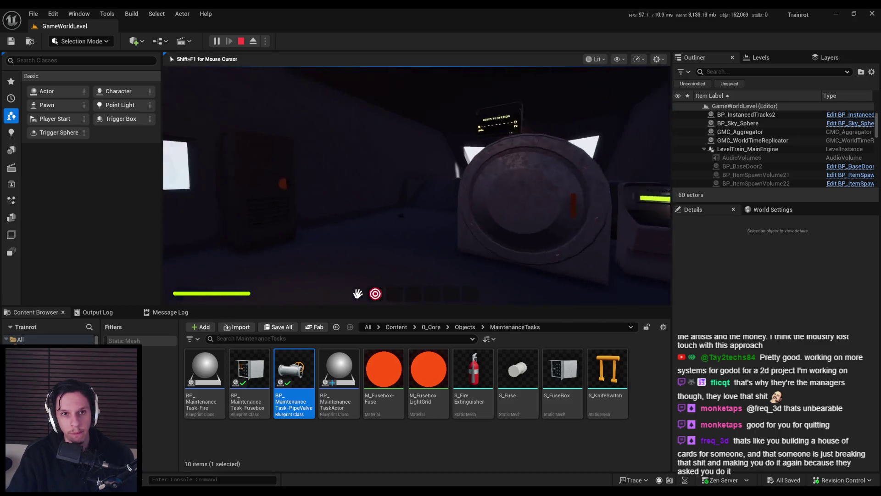
{"action": "key", "text": "w"}
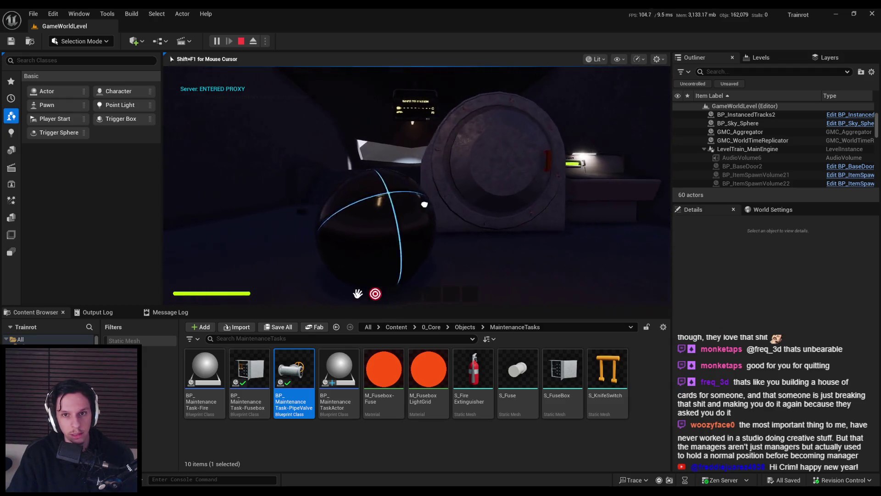
{"action": "left_click", "coordinate": [417, 193]}
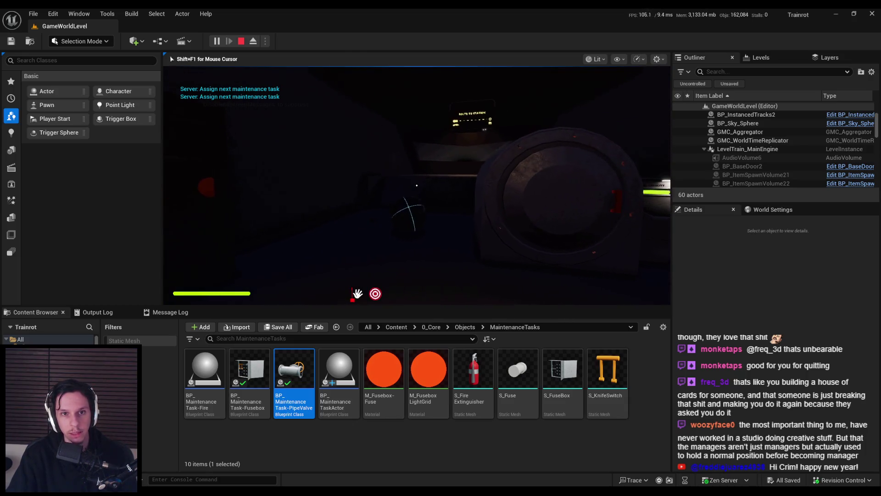
{"action": "key", "text": "Escape"}
{"action": "left_click", "coordinate": [313, 455]}
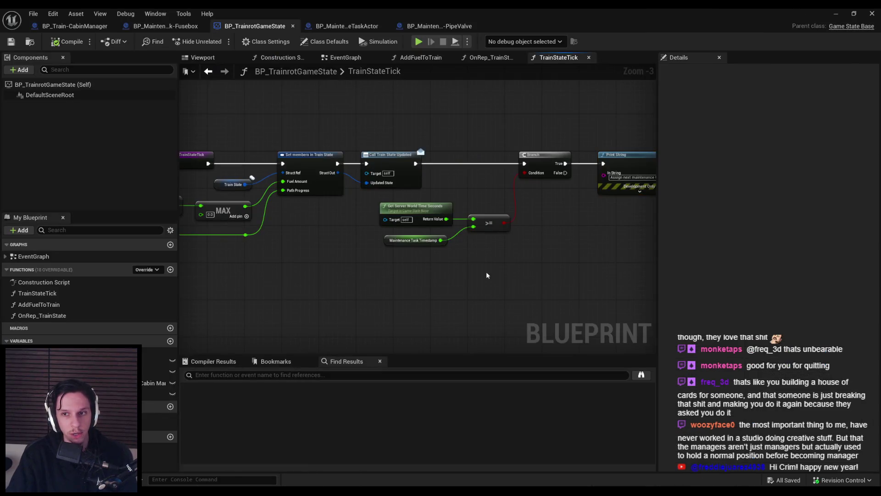
Step: Nudge the Get Server World Time, timestamp and >= nodes up and left, then save the Blueprint
{"action": "left_click_drag", "start_coordinate": [412, 284], "coordinate": [266, 221]}
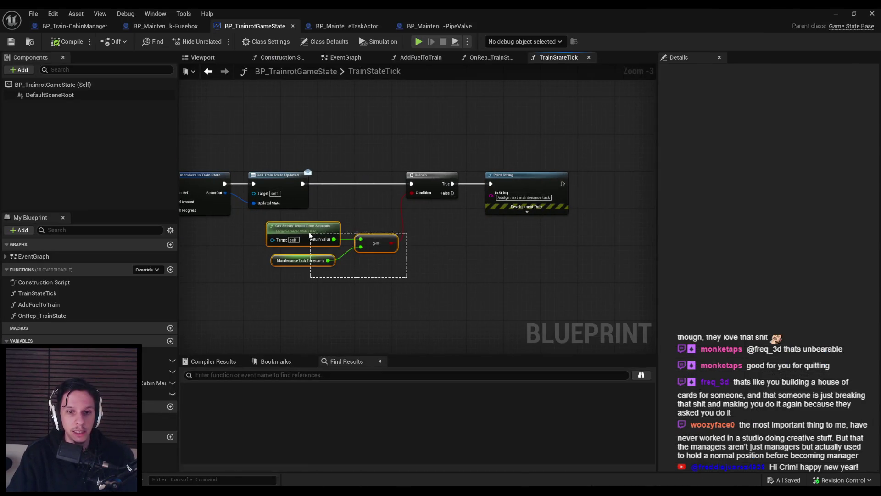
{"action": "left_click_drag", "start_coordinate": [381, 250], "coordinate": [363, 247]}
{"action": "left_click", "coordinate": [459, 239]}
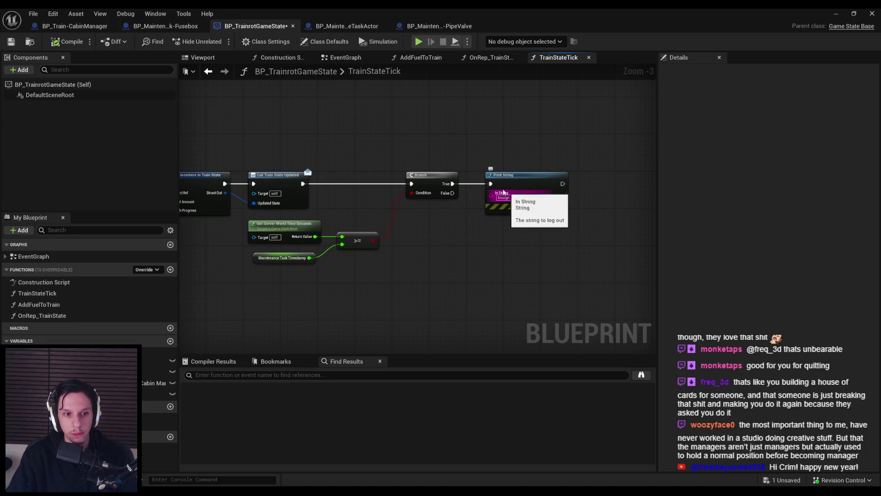
{"action": "scroll", "coordinate": [602, 247], "scroll_direction": "down", "scroll_amount": 2}
{"action": "scroll", "coordinate": [602, 246], "scroll_direction": "up", "scroll_amount": 2}
{"action": "scroll", "coordinate": [455, 232], "scroll_direction": "down", "scroll_amount": 1}
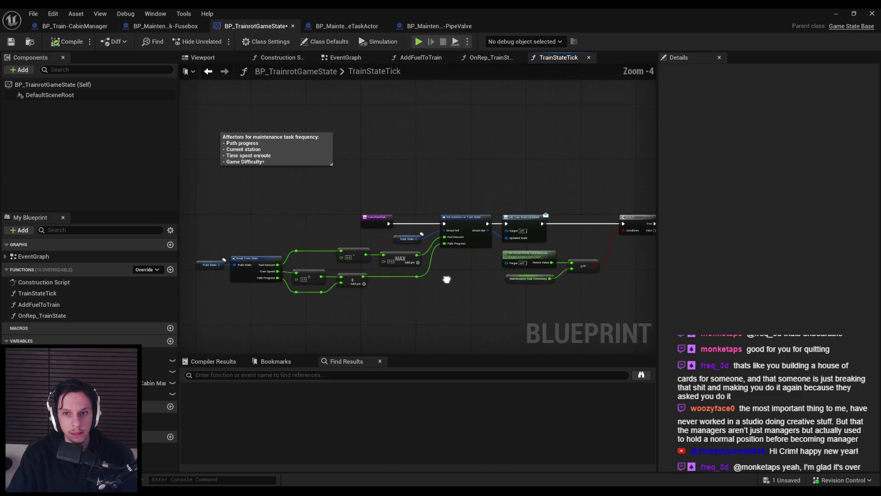
{"action": "key", "text": "ctrl+s"}
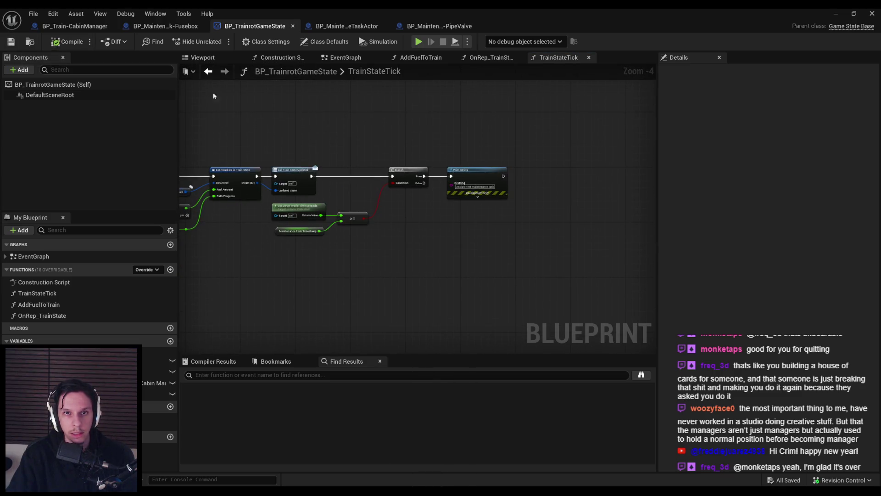
{"action": "scroll", "coordinate": [316, 204], "scroll_direction": "up", "scroll_amount": 4}
{"action": "left_click", "coordinate": [291, 252]}
{"action": "left_click", "coordinate": [11, 41]}
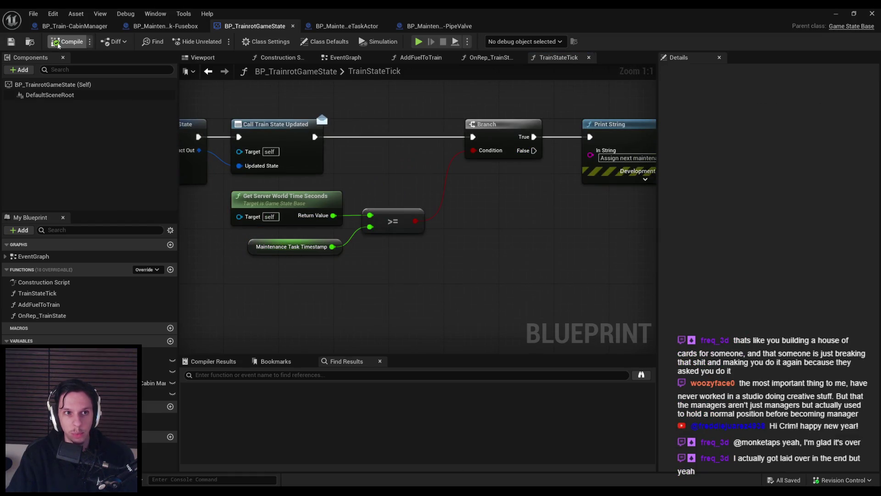
Step: Select the maintenance frequency comment box in the TrainStateTick graph
{"action": "scroll", "coordinate": [324, 243], "scroll_direction": "down", "scroll_amount": 1}
{"action": "scroll", "coordinate": [324, 243], "scroll_direction": "down", "scroll_amount": 1}
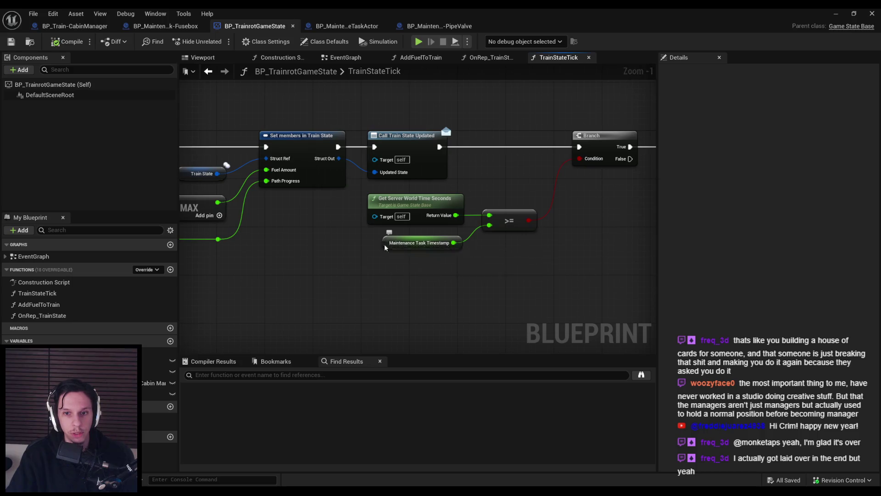
{"action": "scroll", "coordinate": [385, 241], "scroll_direction": "down", "scroll_amount": 1}
{"action": "mouse_move", "coordinate": [474, 157]}
{"action": "left_mouse_down"}
{"action": "mouse_move", "coordinate": [254, 83]}
{"action": "mouse_move", "coordinate": [266, 86]}
{"action": "left_mouse_up"}
{"action": "scroll", "coordinate": [266, 86], "scroll_direction": "up", "scroll_amount": 3}
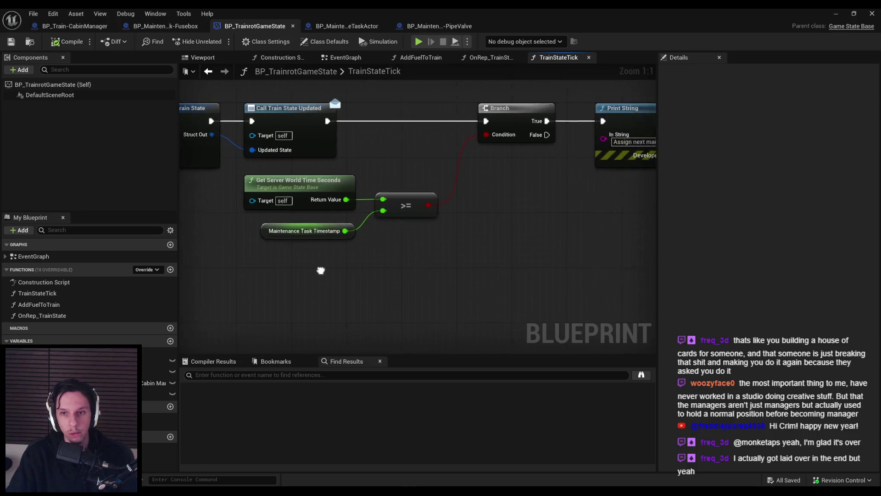
{"action": "scroll", "coordinate": [328, 266], "scroll_direction": "down", "scroll_amount": 2}
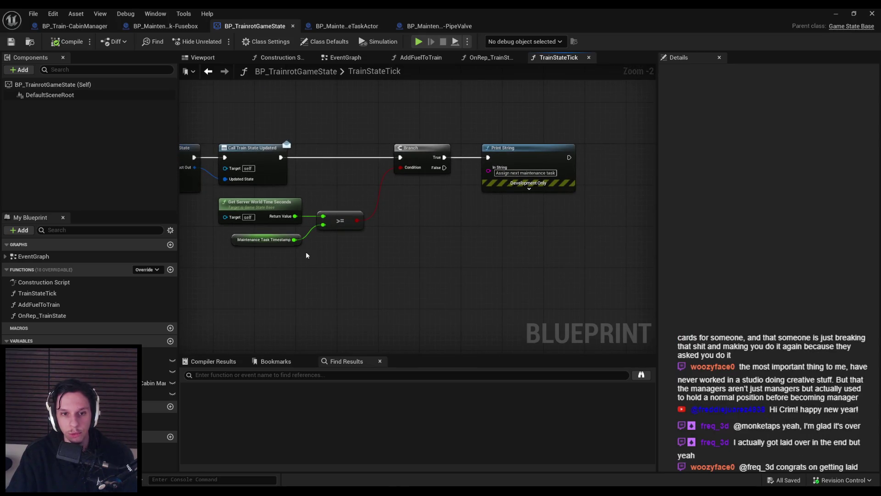
{"action": "scroll", "coordinate": [306, 252], "scroll_direction": "down", "scroll_amount": 1}
{"action": "scroll", "coordinate": [362, 236], "scroll_direction": "up", "scroll_amount": 1}
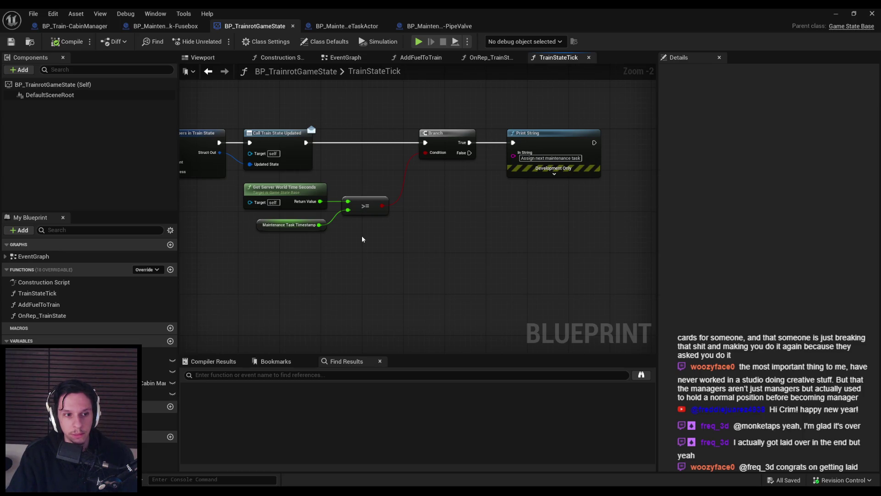
Step: Re-check the time comparison nodes and drag the MaintenanceTaskTimestamp variable into the graph
{"action": "mouse_move", "coordinate": [337, 158]}
{"action": "left_mouse_down"}
{"action": "mouse_move", "coordinate": [472, 197]}
{"action": "mouse_move", "coordinate": [280, 181]}
{"action": "mouse_move", "coordinate": [392, 184]}
{"action": "left_mouse_up"}
{"action": "mouse_move", "coordinate": [305, 206]}
{"action": "left_mouse_down"}
{"action": "mouse_move", "coordinate": [462, 275]}
{"action": "mouse_move", "coordinate": [421, 235]}
{"action": "left_mouse_up"}
{"action": "left_click", "coordinate": [459, 266]}
{"action": "left_click_drag", "start_coordinate": [458, 266], "coordinate": [425, 258]}
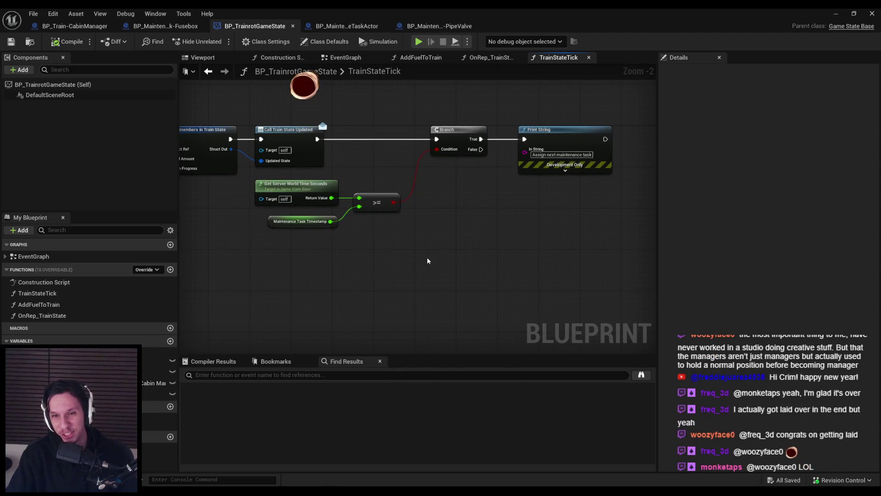
{"action": "left_click", "coordinate": [384, 206]}
{"action": "left_click", "coordinate": [387, 249]}
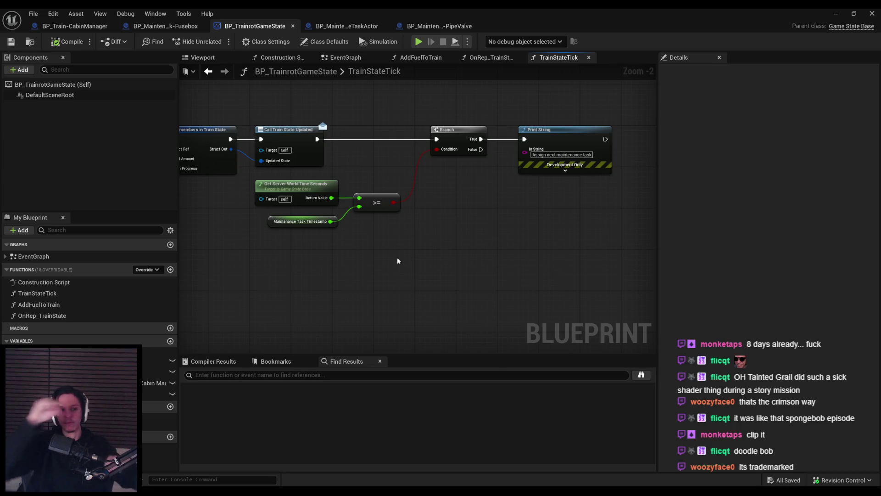
{"action": "left_click_drag", "start_coordinate": [398, 258], "coordinate": [411, 261]}
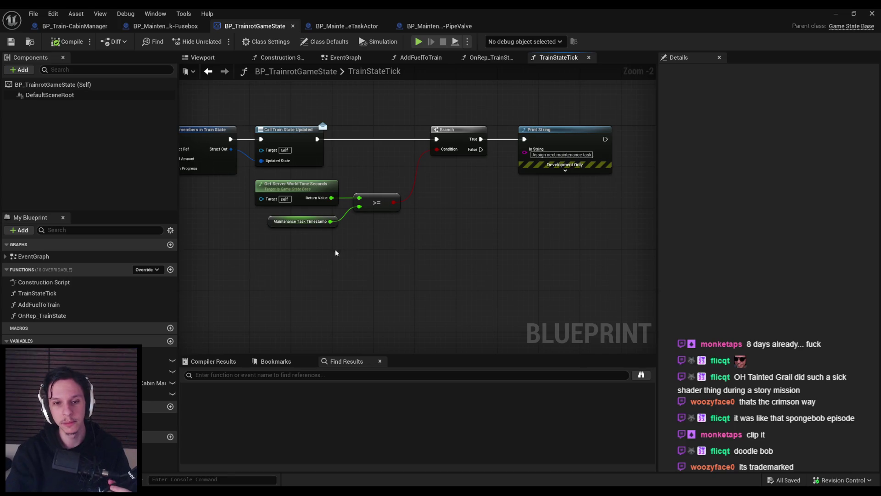
{"action": "left_click_drag", "start_coordinate": [346, 251], "coordinate": [330, 261]}
{"action": "mouse_move", "coordinate": [158, 394]}
{"action": "left_mouse_down"}
{"action": "mouse_move", "coordinate": [294, 365]}
{"action": "mouse_move", "coordinate": [546, 229]}
{"action": "mouse_move", "coordinate": [576, 228]}
{"action": "mouse_move", "coordinate": [504, 238]}
{"action": "left_mouse_up"}
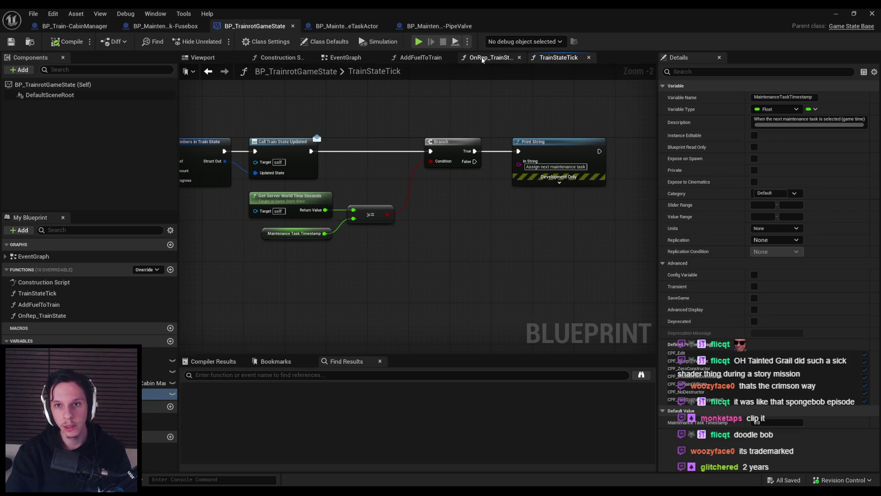
{"action": "left_click", "coordinate": [346, 57]}
Step: Copy the timestamp-setting nodes from EventGraph into TrainStateTick, wired after Print String
{"action": "left_click_drag", "start_coordinate": [629, 251], "coordinate": [429, 142]}
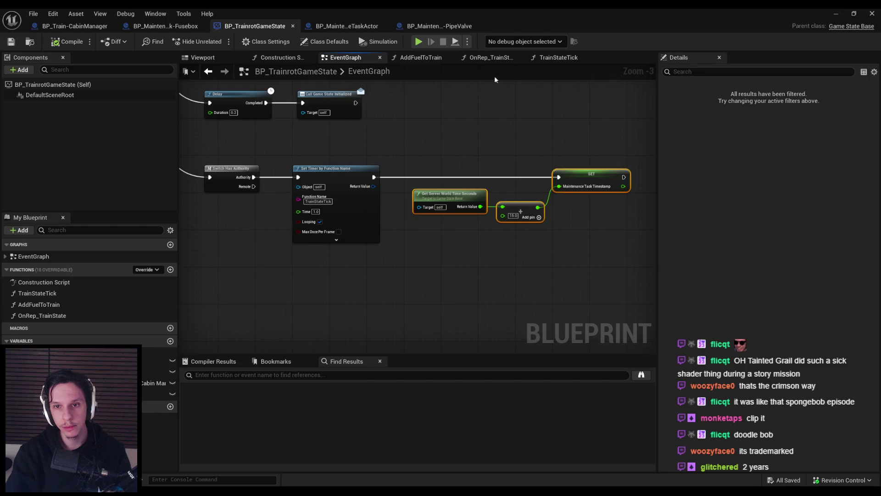
{"action": "left_click", "coordinate": [559, 57]}
{"action": "key", "text": "ctrl+v"}
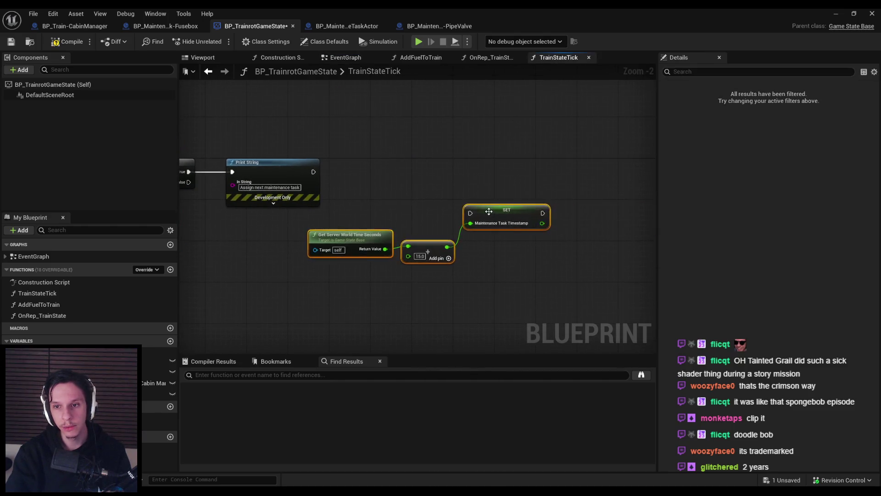
{"action": "left_click_drag", "start_coordinate": [363, 239], "coordinate": [383, 202]}
{"action": "mouse_move", "coordinate": [490, 177]}
{"action": "left_mouse_down"}
{"action": "mouse_move", "coordinate": [309, 171]}
{"action": "mouse_move", "coordinate": [519, 172]}
{"action": "left_mouse_up"}
Step: Change the added time to 30 and save the Blueprint
{"action": "left_click", "coordinate": [450, 215]}
{"action": "type", "text": "30"}
{"action": "key", "text": "Return"}
{"action": "scroll", "coordinate": [448, 233], "scroll_direction": "up", "scroll_amount": 3}
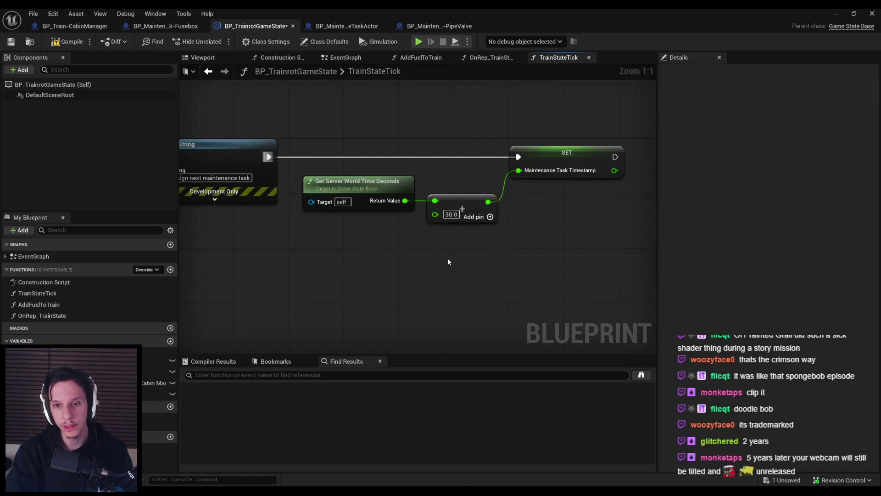
{"action": "scroll", "coordinate": [448, 258], "scroll_direction": "down", "scroll_amount": 3}
{"action": "left_click", "coordinate": [11, 42]}
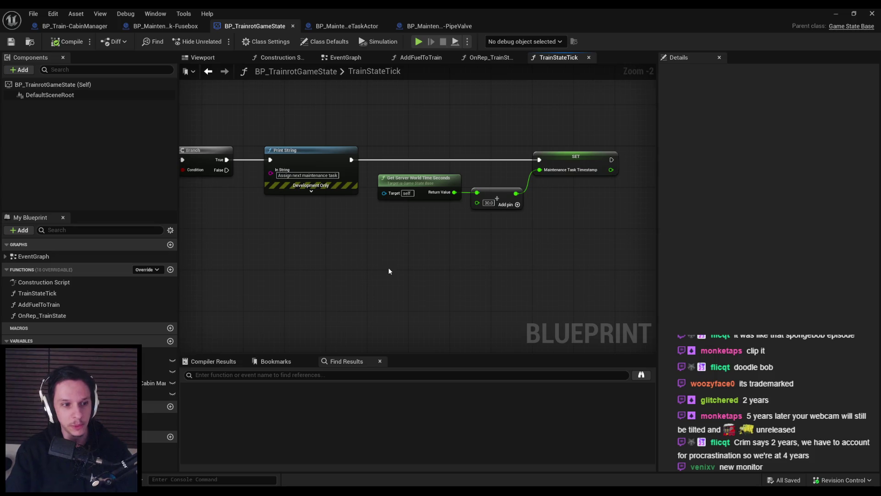
Step: Pan to the Print String node and minimize the Blueprint editor to reach GameWorldLevel
{"action": "left_click_drag", "start_coordinate": [449, 250], "coordinate": [386, 216]}
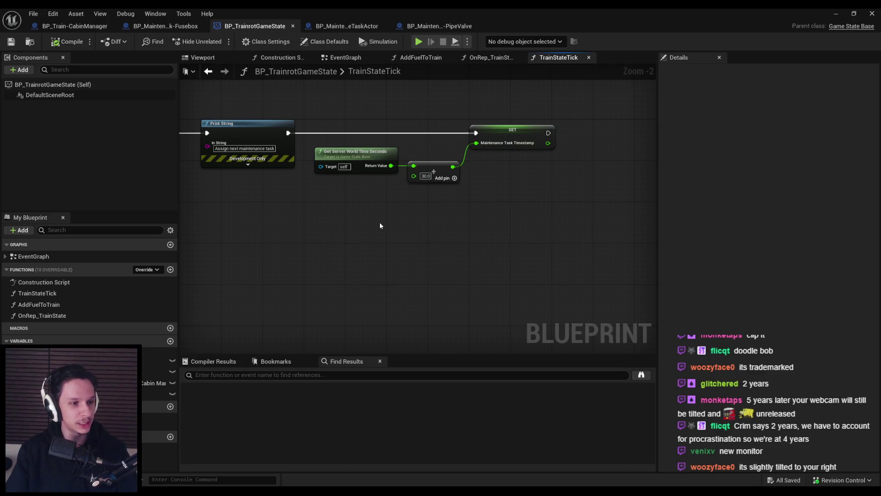
{"action": "mouse_move", "coordinate": [380, 226]}
{"action": "left_mouse_down"}
{"action": "mouse_move", "coordinate": [392, 184]}
{"action": "mouse_move", "coordinate": [384, 209]}
{"action": "left_mouse_up"}
{"action": "scroll", "coordinate": [473, 215], "scroll_direction": "down", "scroll_amount": 2}
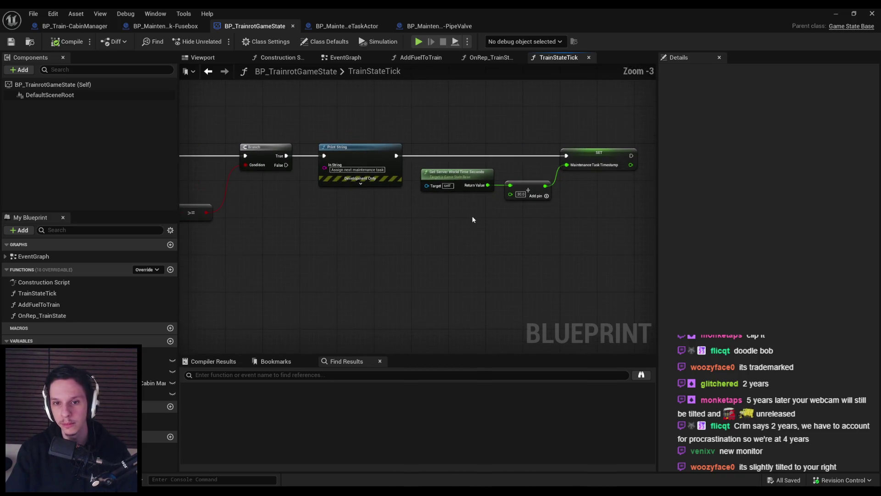
{"action": "left_click", "coordinate": [836, 13]}
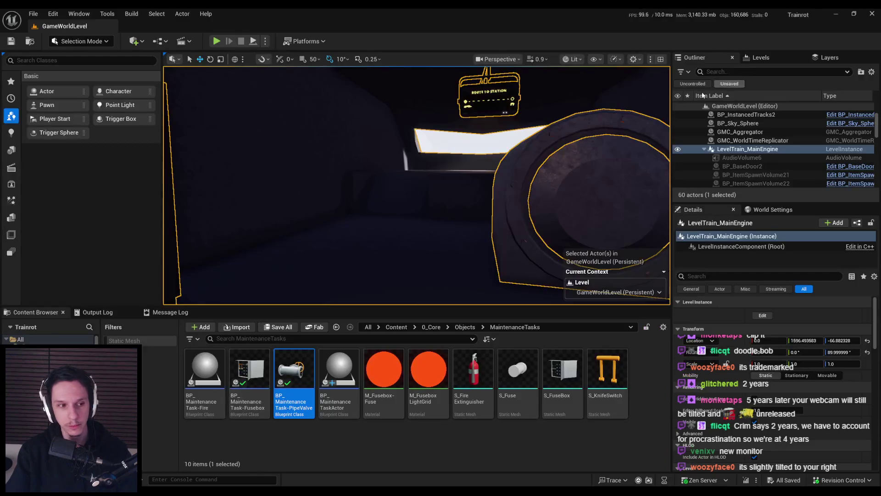
Step: Playtest the level fullscreen, walking backward, then eject with F8 and return to BP_TrainrotGameState
{"action": "left_click", "coordinate": [224, 42]}
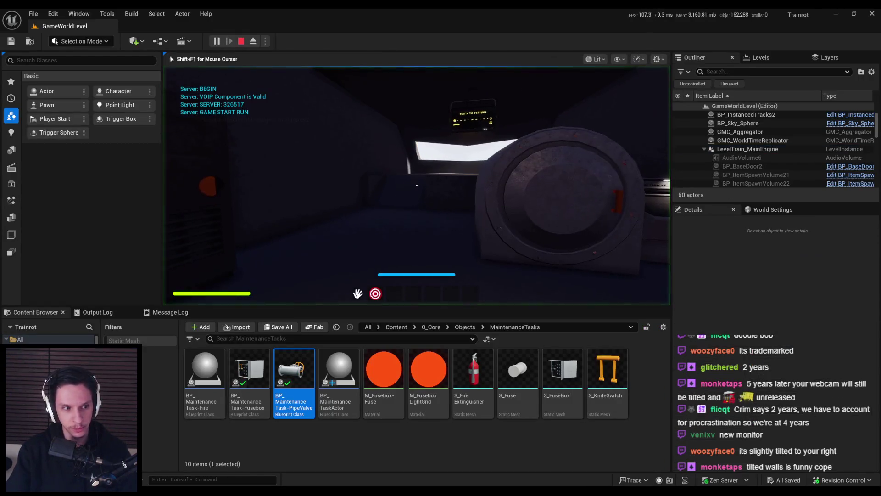
{"action": "key", "text": "F11"}
{"action": "key", "text": "s"}
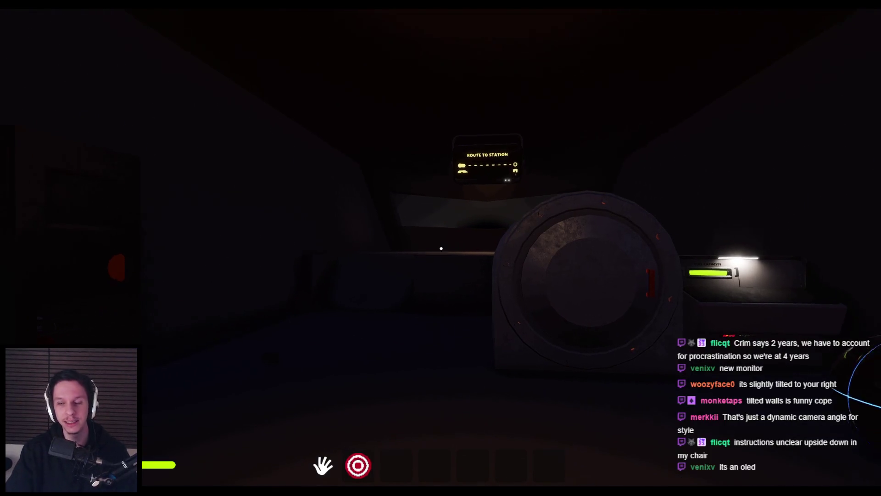
{"action": "mouse_move", "coordinate": [441, 248]}
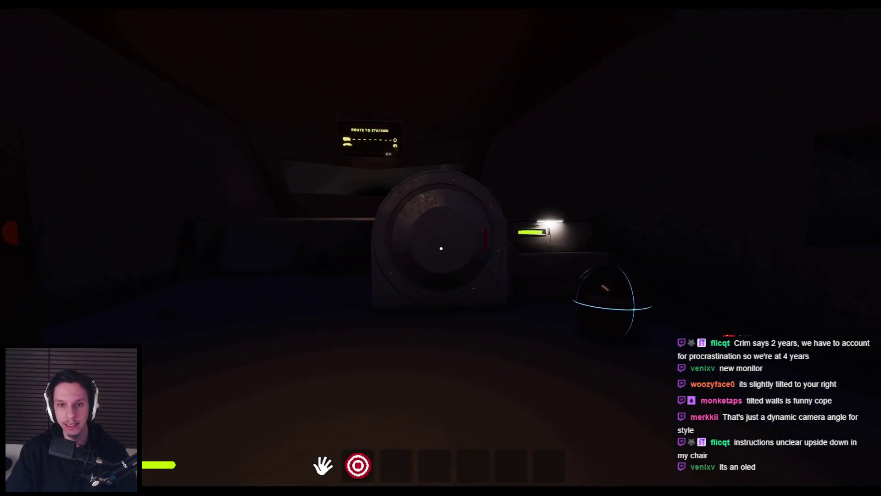
{"action": "key", "text": "F8"}
{"action": "mouse_move", "coordinate": [271, 491]}
{"action": "left_click", "coordinate": [319, 459]}
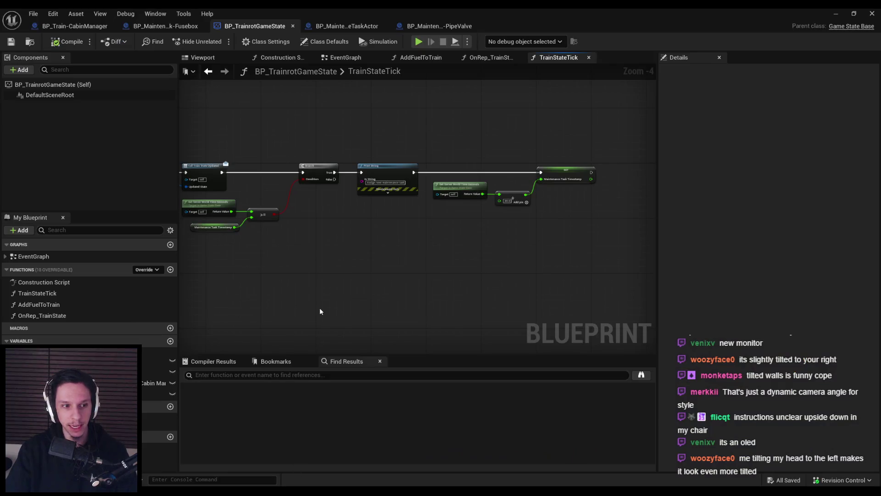
{"action": "scroll", "coordinate": [323, 221], "scroll_direction": "up", "scroll_amount": 1}
{"action": "left_click_drag", "start_coordinate": [322, 221], "coordinate": [377, 215]}
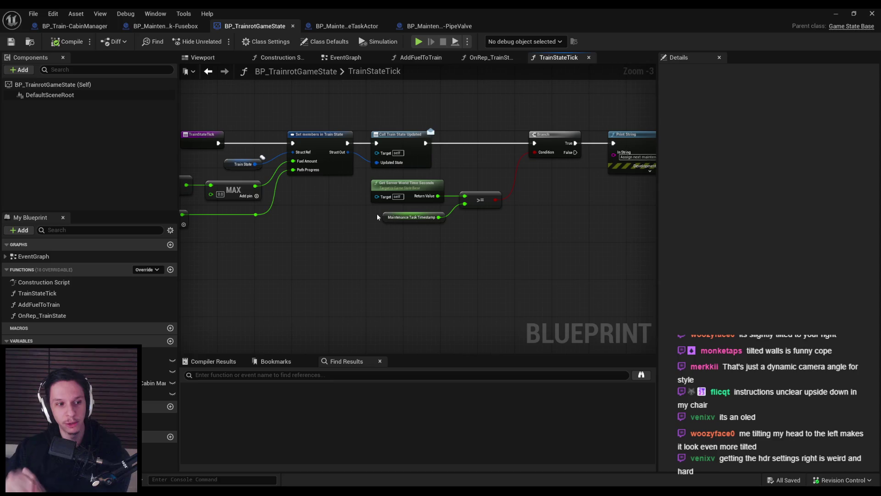
{"action": "left_click_drag", "start_coordinate": [307, 251], "coordinate": [437, 240]}
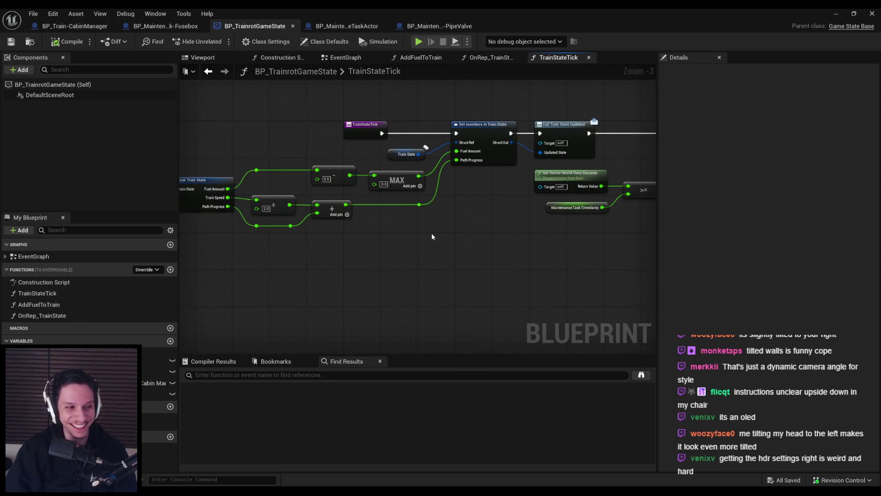
{"action": "scroll", "coordinate": [396, 230], "scroll_direction": "down", "scroll_amount": 1}
{"action": "mouse_move", "coordinate": [472, 185]}
{"action": "left_mouse_down"}
{"action": "mouse_move", "coordinate": [396, 251]}
{"action": "mouse_move", "coordinate": [356, 238]}
{"action": "left_mouse_up"}
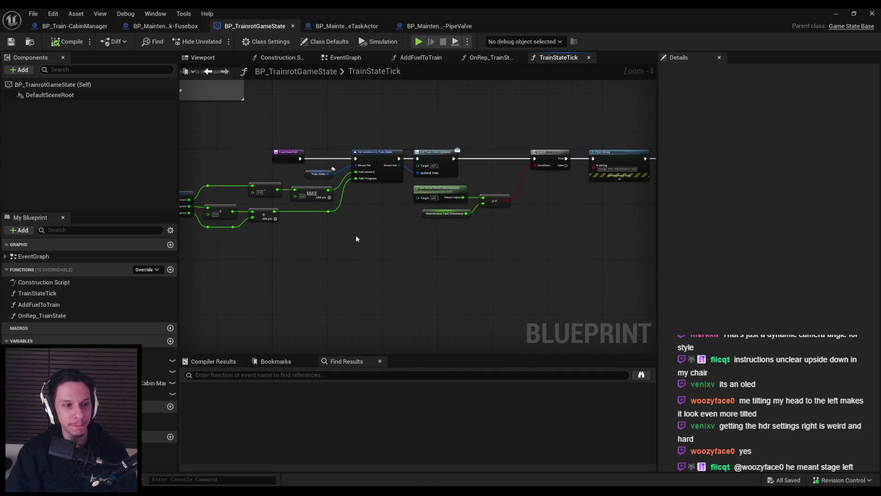
{"action": "scroll", "coordinate": [356, 235], "scroll_direction": "up", "scroll_amount": 1}
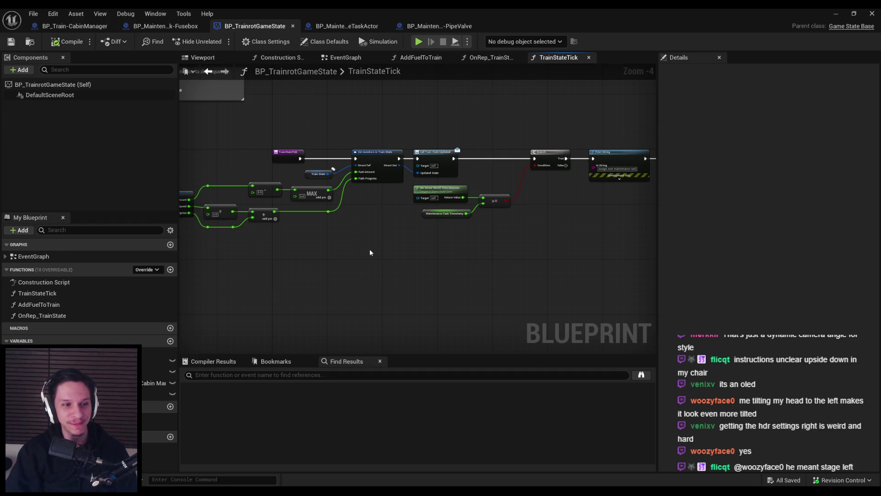
{"action": "scroll", "coordinate": [409, 219], "scroll_direction": "up", "scroll_amount": 1}
{"action": "left_click_drag", "start_coordinate": [408, 218], "coordinate": [362, 213]}
{"action": "scroll", "coordinate": [460, 222], "scroll_direction": "down", "scroll_amount": 1}
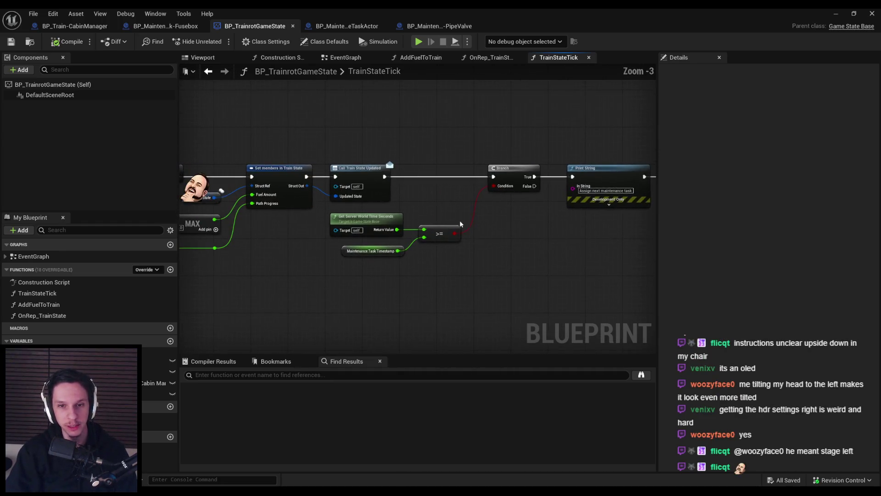
{"action": "mouse_move", "coordinate": [486, 221]}
{"action": "left_mouse_down"}
{"action": "mouse_move", "coordinate": [314, 223]}
{"action": "mouse_move", "coordinate": [524, 252]}
{"action": "mouse_move", "coordinate": [398, 234]}
{"action": "left_mouse_up"}
{"action": "left_click_drag", "start_coordinate": [574, 229], "coordinate": [492, 228]}
{"action": "mouse_move", "coordinate": [580, 249]}
{"action": "left_mouse_down"}
{"action": "mouse_move", "coordinate": [508, 191]}
{"action": "mouse_move", "coordinate": [491, 195]}
{"action": "left_mouse_up"}
{"action": "left_click", "coordinate": [481, 259]}
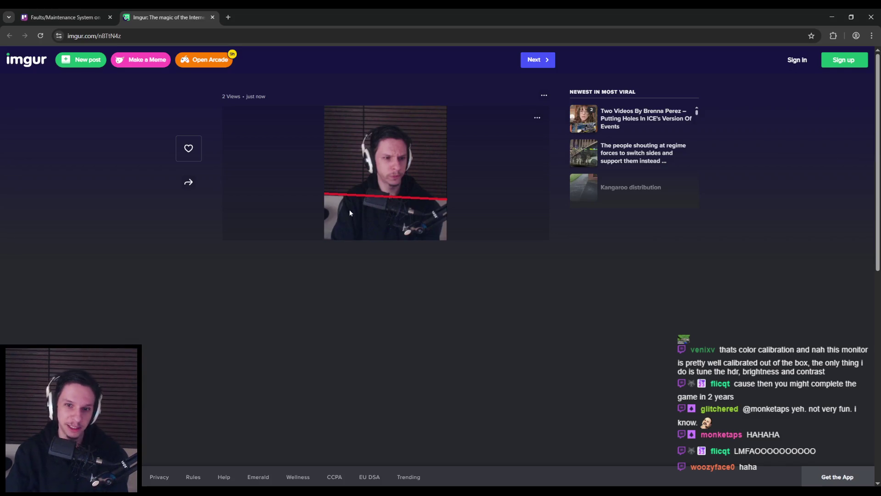
{"action": "middle_click", "coordinate": [175, 14]}
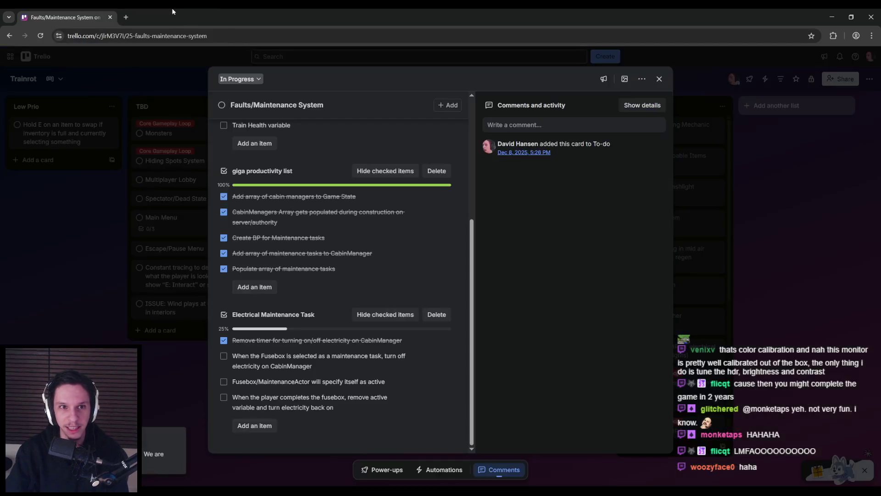
{"action": "mouse_move", "coordinate": [268, 491]}
{"action": "left_click", "coordinate": [314, 459]}
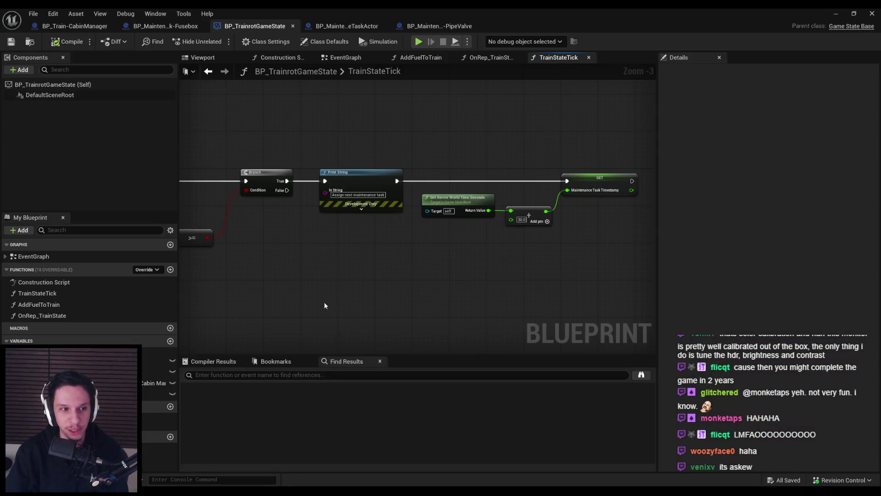
Step: Create a new function named SelectRandomMaintenanceTask
{"action": "scroll", "coordinate": [434, 233], "scroll_direction": "up", "scroll_amount": 1}
{"action": "scroll", "coordinate": [439, 248], "scroll_direction": "down", "scroll_amount": 1}
{"action": "left_click_drag", "start_coordinate": [451, 254], "coordinate": [276, 232]}
{"action": "scroll", "coordinate": [422, 233], "scroll_direction": "up", "scroll_amount": 1}
{"action": "scroll", "coordinate": [403, 252], "scroll_direction": "down", "scroll_amount": 1}
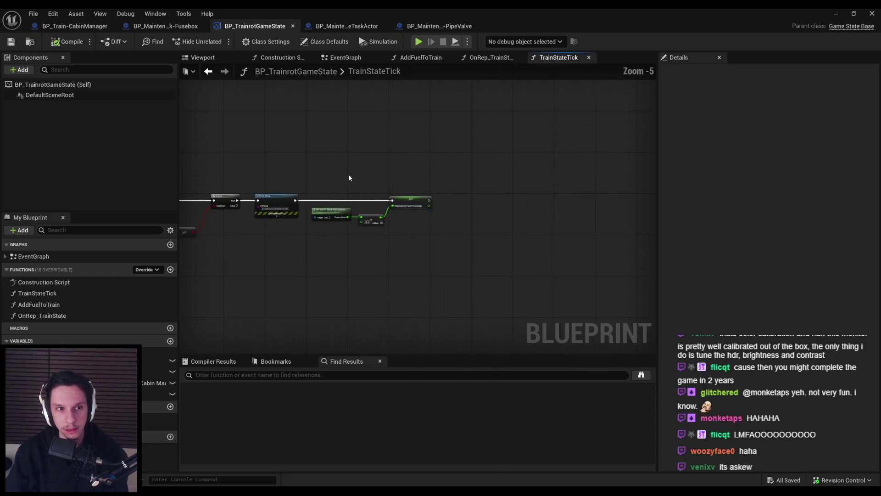
{"action": "left_click", "coordinate": [170, 270]}
{"action": "type", "text": "Select"}
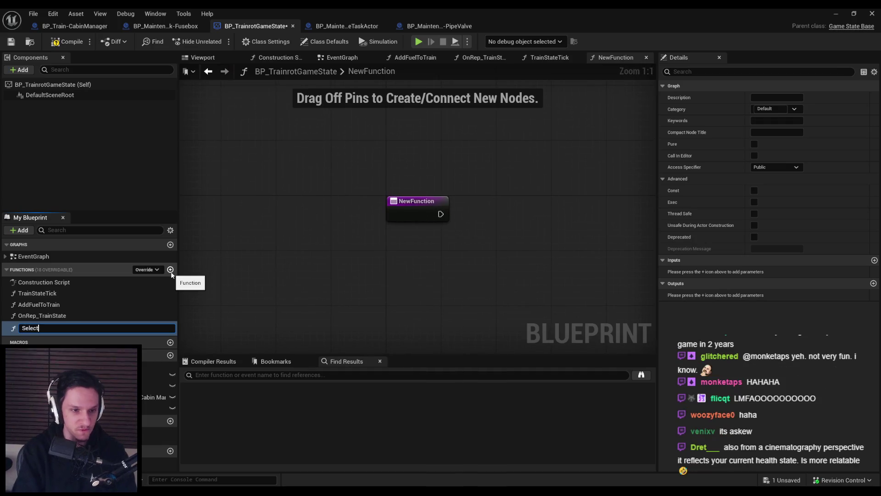
{"action": "type", "text": "RandomMaintenanceTask"}
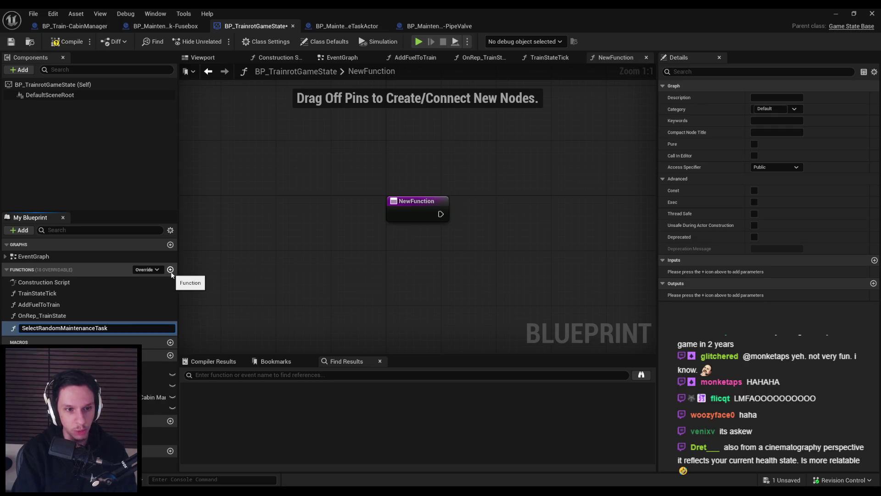
{"action": "key", "text": "Return"}
Step: Add a SelectedTaskActor output of type BP Maintenance Task Actor Object Reference
{"action": "left_click", "coordinate": [875, 288]}
{"action": "left_click", "coordinate": [874, 284]}
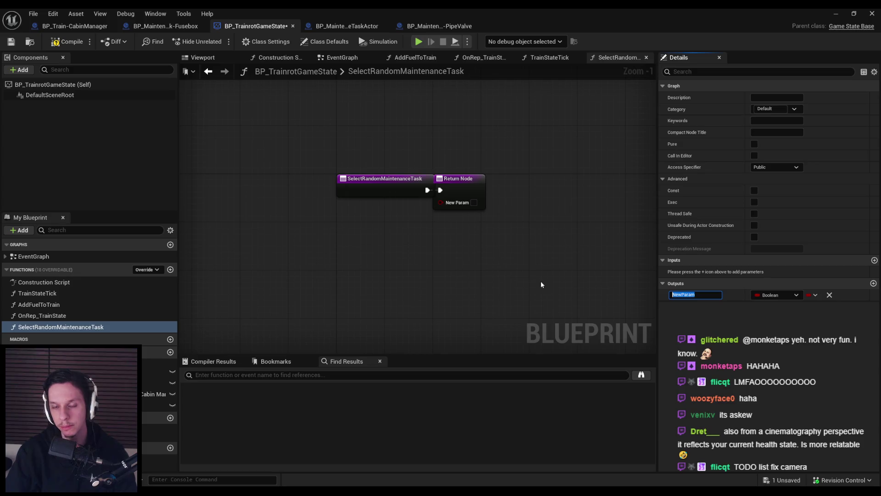
{"action": "type", "text": "SelectedT"}
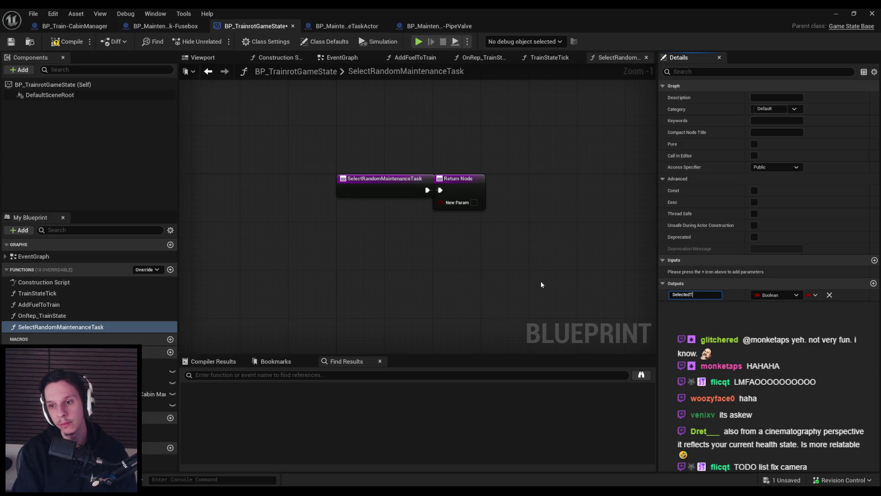
{"action": "type", "text": "TaskActor"}
{"action": "key", "text": "Return"}
{"action": "scroll", "coordinate": [443, 258], "scroll_direction": "down", "scroll_amount": 1}
{"action": "left_click", "coordinate": [761, 294]}
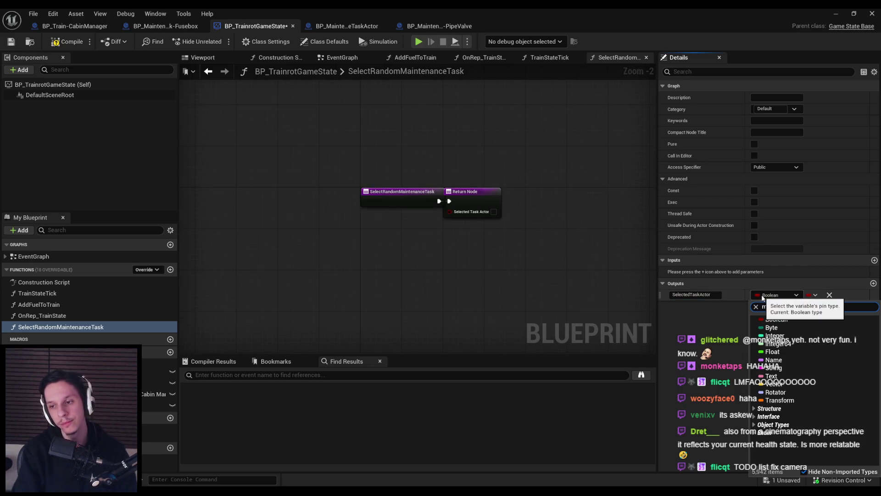
{"action": "type", "text": "maintenance"}
{"action": "mouse_move", "coordinate": [808, 328]}
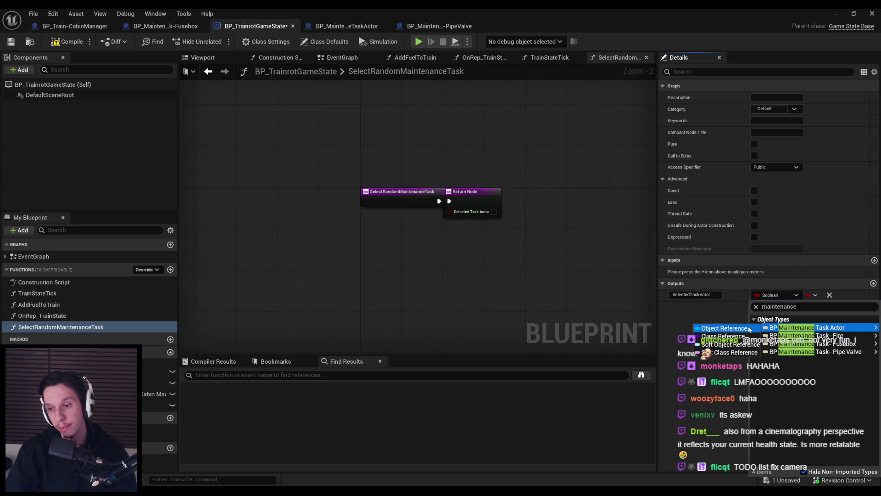
{"action": "left_click", "coordinate": [744, 329]}
Step: Compile and save BP_TrainrotGameState
{"action": "left_click", "coordinate": [67, 42]}
{"action": "left_click", "coordinate": [11, 41]}
{"action": "mouse_move", "coordinate": [443, 192]}
{"action": "left_mouse_down"}
{"action": "mouse_move", "coordinate": [324, 158]}
{"action": "mouse_move", "coordinate": [490, 158]}
{"action": "left_mouse_up"}
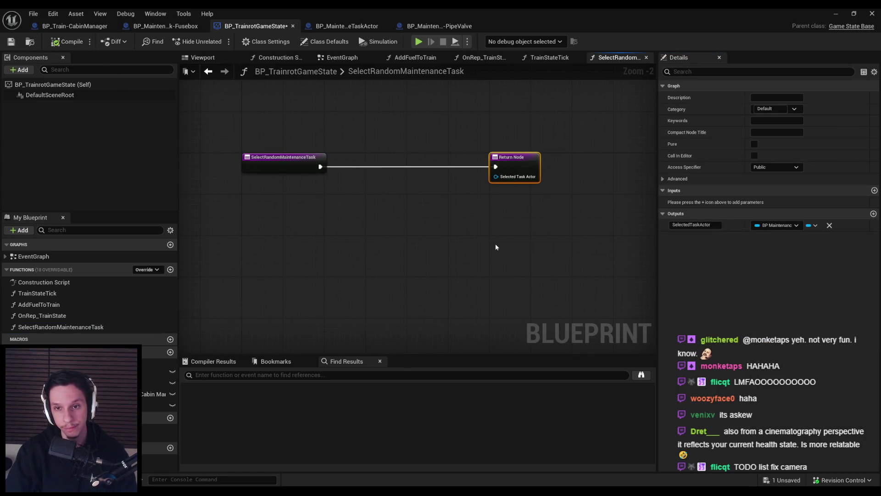
{"action": "key", "text": "ctrl+s"}
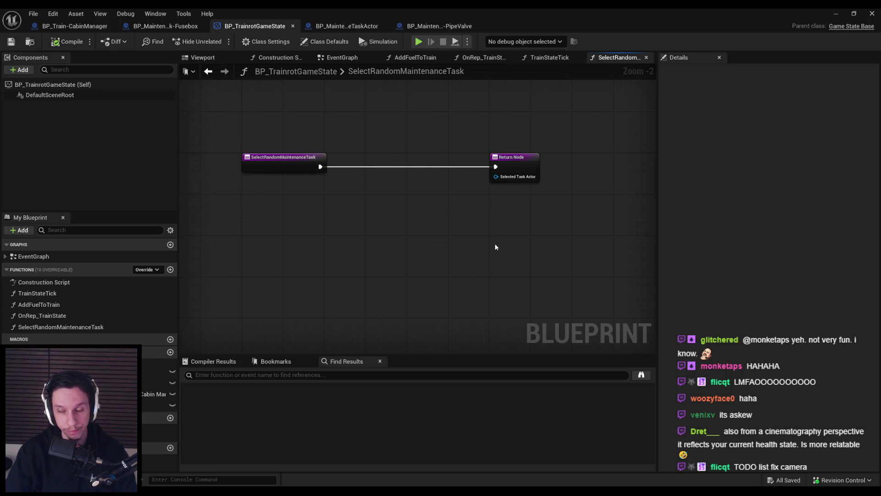
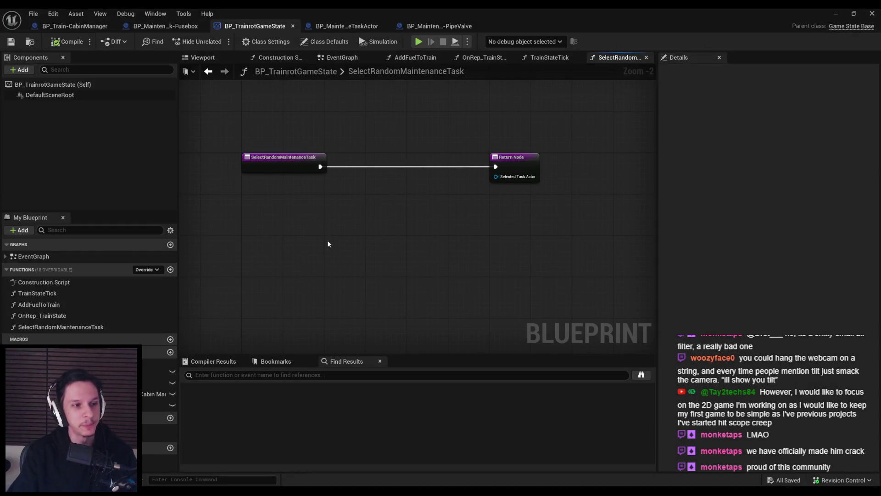
Step: Add a Cabin Managers getter and wire it into a new Random Array Item node
{"action": "mouse_move", "coordinate": [324, 214]}
{"action": "left_mouse_down"}
{"action": "mouse_move", "coordinate": [376, 225]}
{"action": "mouse_move", "coordinate": [382, 216]}
{"action": "mouse_move", "coordinate": [356, 223]}
{"action": "left_mouse_up"}
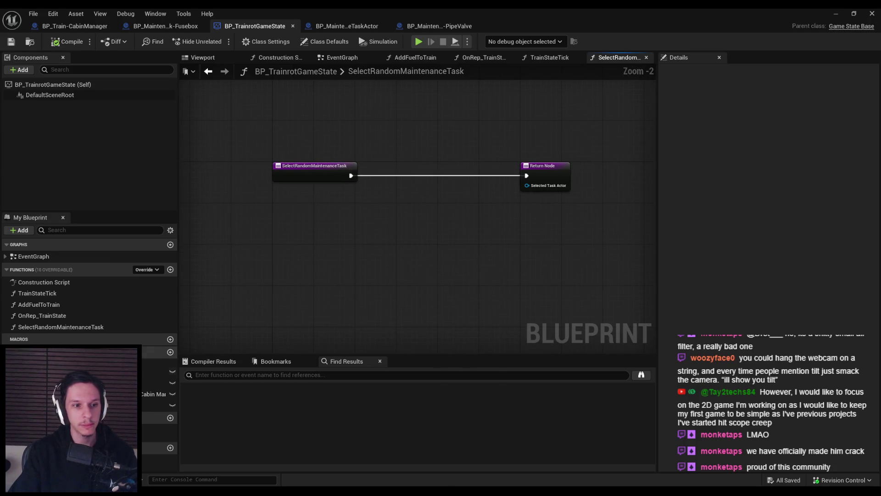
{"action": "mouse_move", "coordinate": [151, 394]}
{"action": "left_mouse_down"}
{"action": "mouse_move", "coordinate": [360, 245]}
{"action": "mouse_move", "coordinate": [309, 237]}
{"action": "mouse_move", "coordinate": [367, 229]}
{"action": "left_mouse_up"}
{"action": "left_click", "coordinate": [324, 242]}
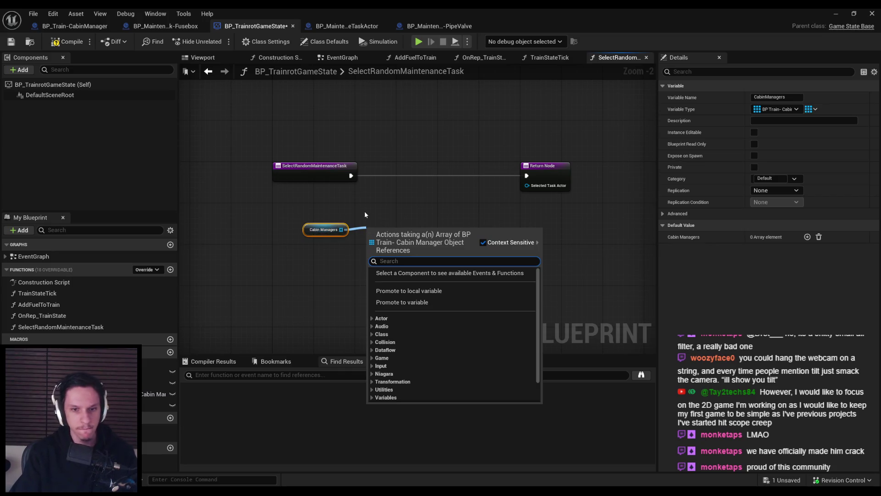
{"action": "type", "text": "random"}
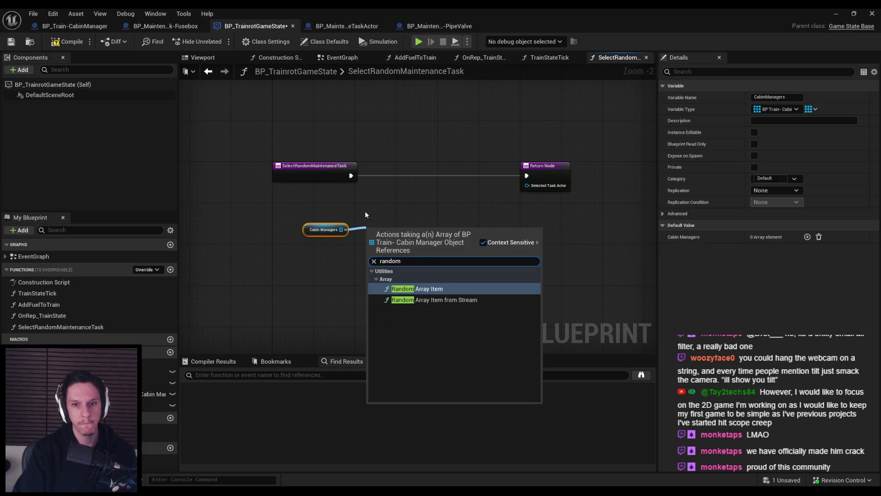
{"action": "key", "text": "Return"}
Step: Move the Cabin Managers and RANDOM nodes up and shift the Return Node right
{"action": "left_click_drag", "start_coordinate": [294, 215], "coordinate": [429, 278]}
{"action": "left_click_drag", "start_coordinate": [404, 237], "coordinate": [404, 211]}
{"action": "left_click", "coordinate": [489, 205]}
{"action": "left_click_drag", "start_coordinate": [489, 206], "coordinate": [335, 213]}
{"action": "left_click_drag", "start_coordinate": [396, 178], "coordinate": [564, 178]}
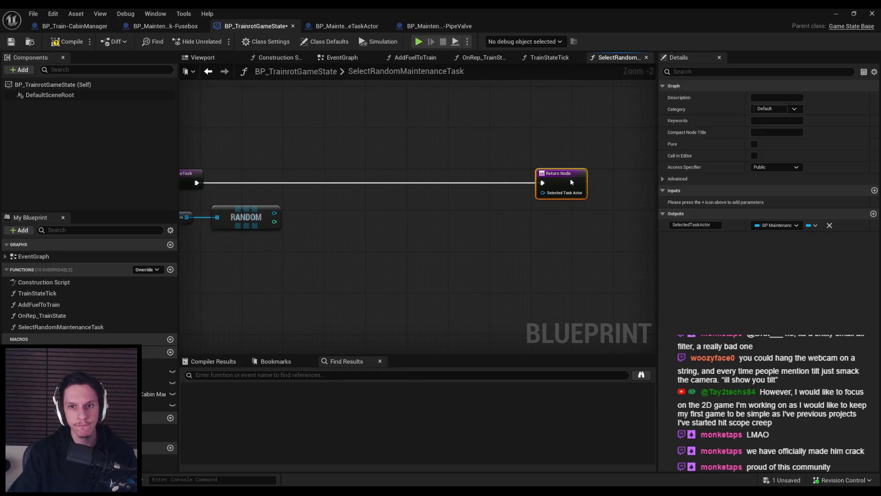
{"action": "left_click_drag", "start_coordinate": [312, 173], "coordinate": [504, 181]}
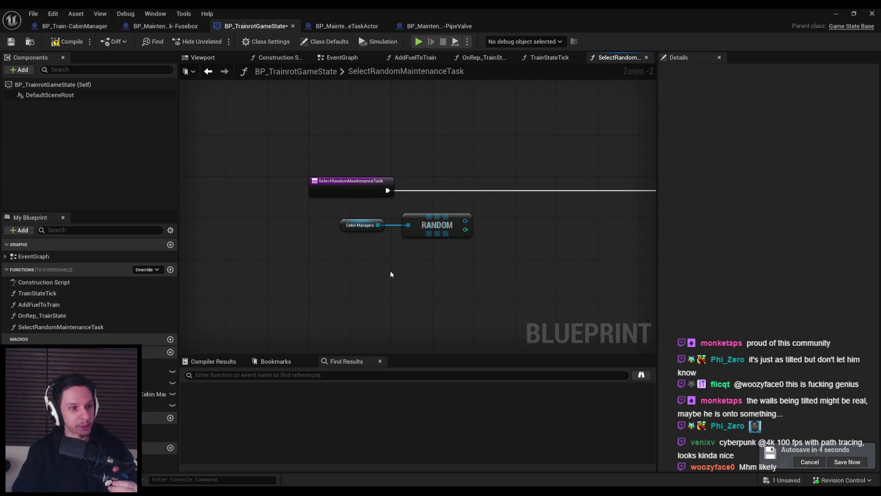
{"action": "left_click_drag", "start_coordinate": [452, 215], "coordinate": [301, 184]}
{"action": "left_click", "coordinate": [386, 265]}
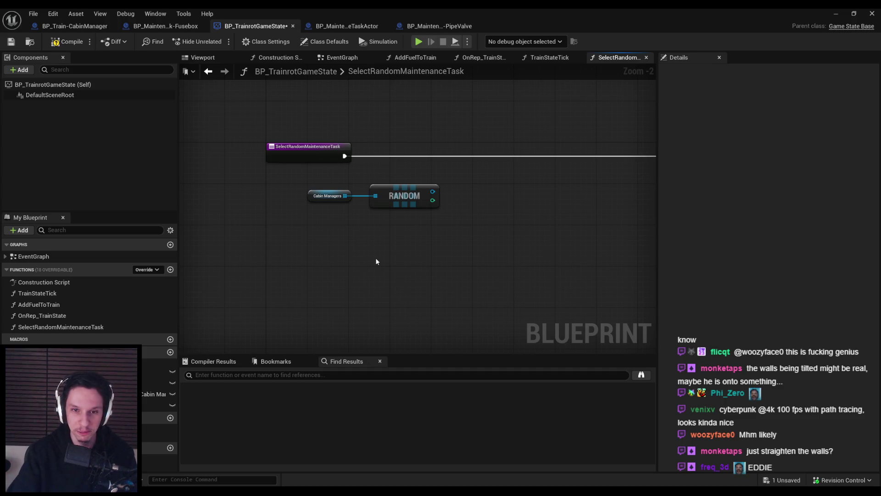
{"action": "left_click_drag", "start_coordinate": [365, 175], "coordinate": [368, 197]}
Step: Compile and save BP_TrainrotGameState, frame all nodes, and select the RANDOM node
{"action": "left_click", "coordinate": [67, 41]}
{"action": "key", "text": "ctrl+s"}
{"action": "key", "text": "Home"}
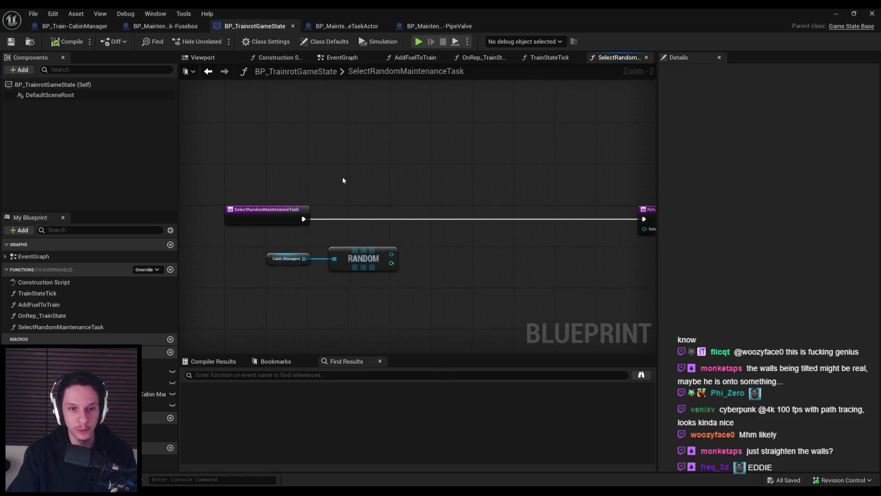
{"action": "scroll", "coordinate": [351, 193], "scroll_direction": "up", "scroll_amount": 2}
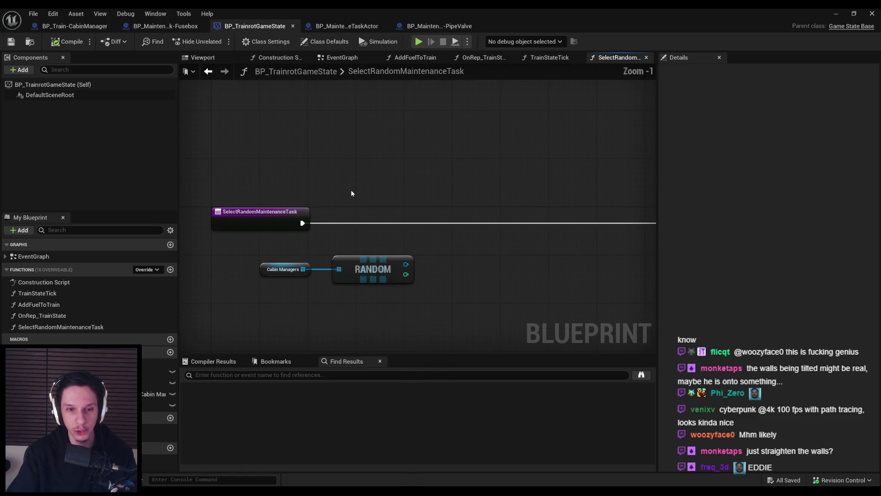
{"action": "scroll", "coordinate": [352, 193], "scroll_direction": "down", "scroll_amount": 2}
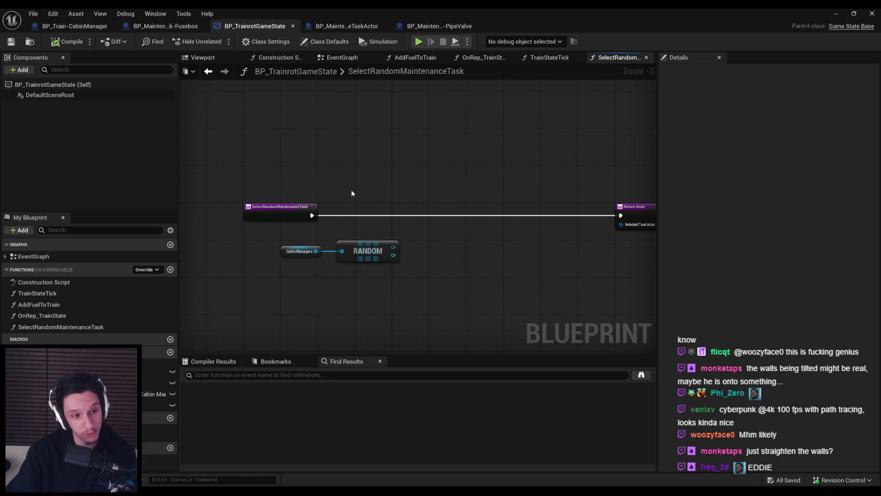
{"action": "scroll", "coordinate": [363, 185], "scroll_direction": "up", "scroll_amount": 2}
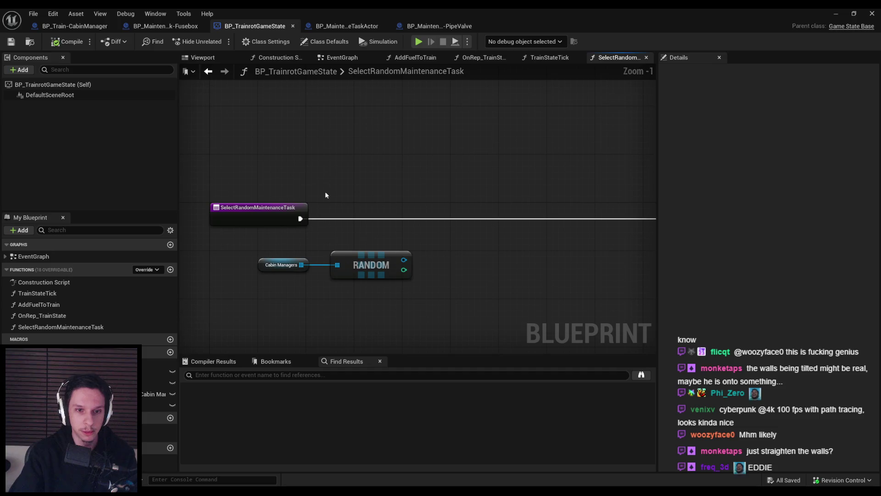
{"action": "scroll", "coordinate": [415, 202], "scroll_direction": "down", "scroll_amount": 2}
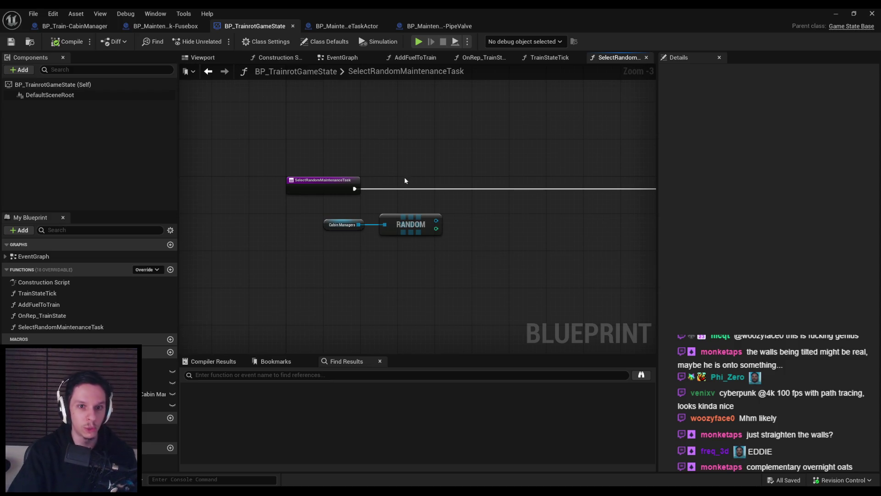
{"action": "scroll", "coordinate": [400, 203], "scroll_direction": "up", "scroll_amount": 2}
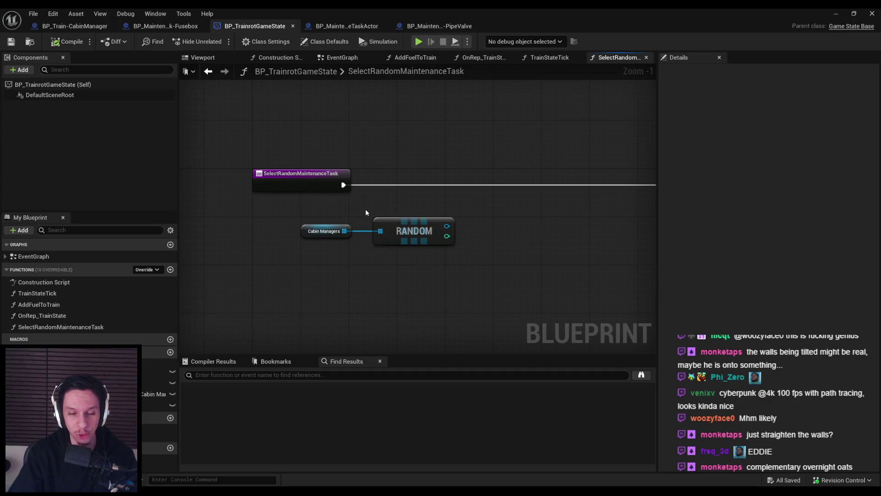
{"action": "mouse_move", "coordinate": [366, 211]}
{"action": "left_mouse_down"}
{"action": "mouse_move", "coordinate": [459, 251]}
{"action": "mouse_move", "coordinate": [446, 213]}
{"action": "mouse_move", "coordinate": [412, 235]}
{"action": "mouse_move", "coordinate": [454, 228]}
{"action": "mouse_move", "coordinate": [431, 233]}
{"action": "mouse_move", "coordinate": [442, 232]}
{"action": "left_mouse_up"}
Step: Add a Get Maintenance Tasks node off the RANDOM node's output
{"action": "left_click", "coordinate": [461, 250]}
{"action": "key", "text": "Escape"}
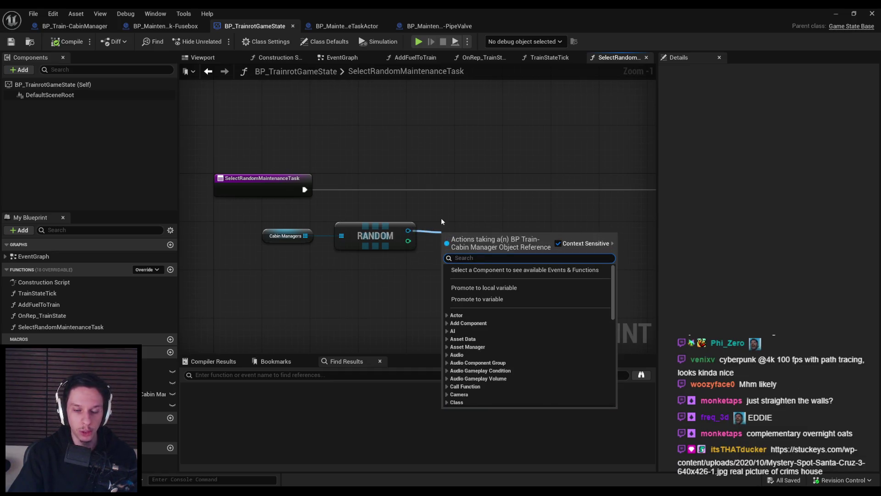
{"action": "type", "text": "maintena"}
{"action": "key", "text": "Return"}
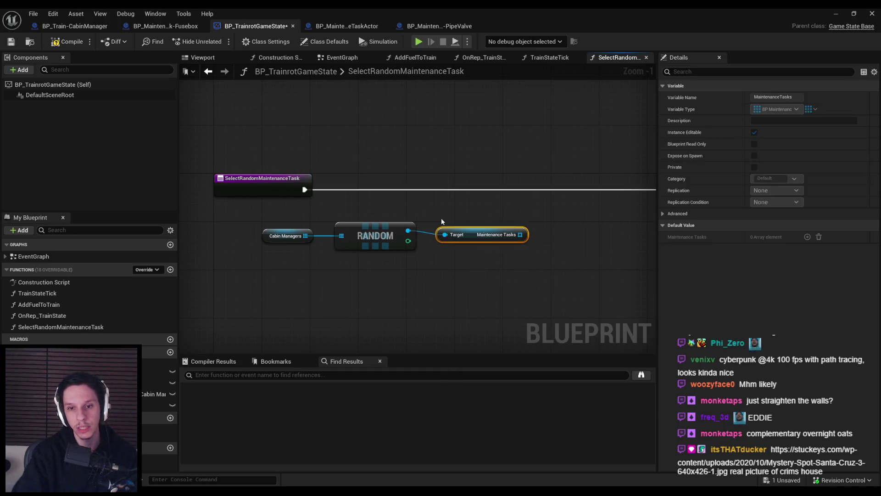
Step: Shift the three nodes left, then delete the RANDOM and Maintenance Tasks nodes
{"action": "left_click_drag", "start_coordinate": [496, 271], "coordinate": [257, 221]}
{"action": "mouse_move", "coordinate": [388, 240]}
{"action": "left_mouse_down"}
{"action": "mouse_move", "coordinate": [280, 242]}
{"action": "mouse_move", "coordinate": [296, 244]}
{"action": "left_mouse_up"}
{"action": "left_click", "coordinate": [296, 268]}
{"action": "scroll", "coordinate": [360, 273], "scroll_direction": "down", "scroll_amount": 1}
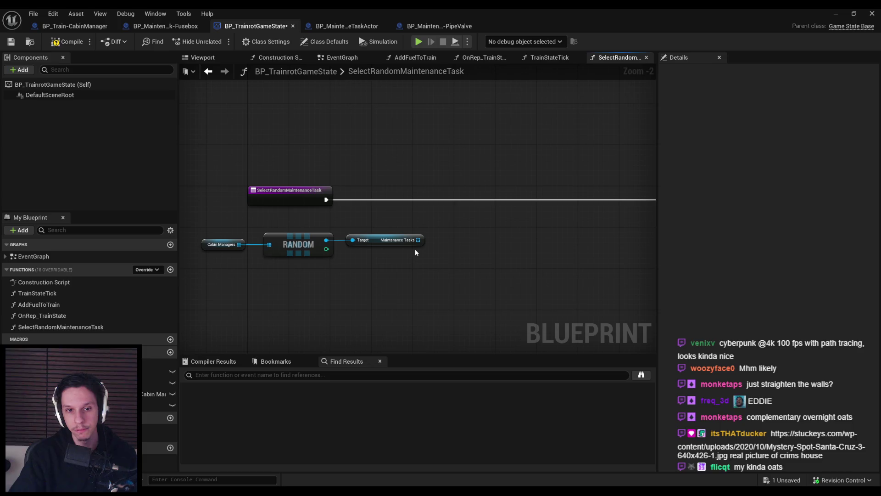
{"action": "key", "text": "Delete"}
{"action": "mouse_move", "coordinate": [417, 253]}
{"action": "left_mouse_down"}
{"action": "mouse_move", "coordinate": [262, 231]}
{"action": "mouse_move", "coordinate": [261, 244]}
{"action": "left_mouse_up"}
Step: Move the Cabin Managers node up and to the right
{"action": "type", "text": "get"}
{"action": "key", "text": "Escape"}
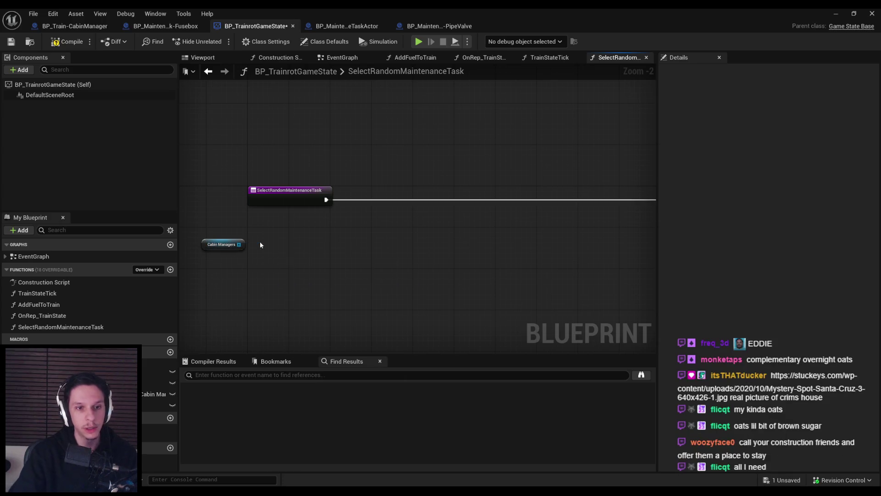
{"action": "left_click", "coordinate": [209, 248]}
{"action": "left_click_drag", "start_coordinate": [208, 249], "coordinate": [349, 211]}
Step: Promote Cabin Managers to local variable LocalCabins, wire entry to SET, and add For Each Loop with Break
{"action": "left_click", "coordinate": [341, 247]}
{"action": "left_click", "coordinate": [392, 274]}
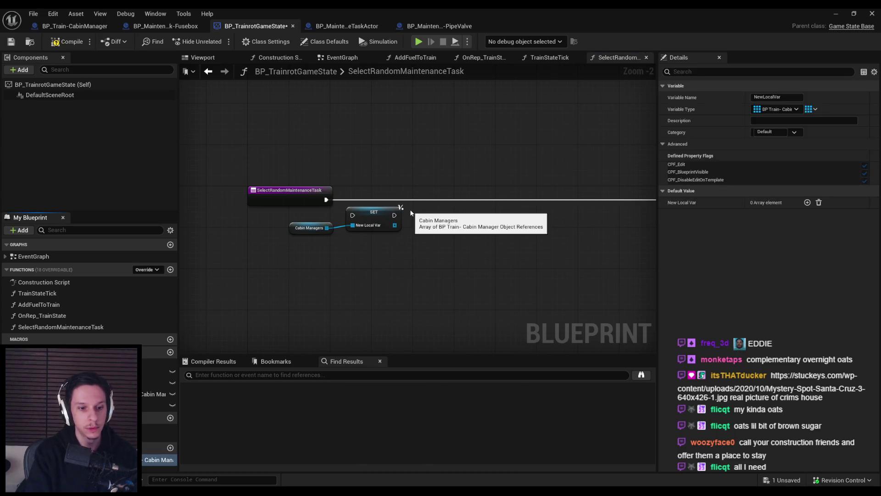
{"action": "type", "text": "LocalCabins"}
{"action": "mouse_move", "coordinate": [375, 212]}
{"action": "left_mouse_down"}
{"action": "mouse_move", "coordinate": [377, 197]}
{"action": "mouse_move", "coordinate": [327, 202]}
{"action": "mouse_move", "coordinate": [365, 189]}
{"action": "left_mouse_up"}
{"action": "left_click", "coordinate": [367, 241]}
{"action": "key", "text": "Home"}
{"action": "type", "text": "for each"}
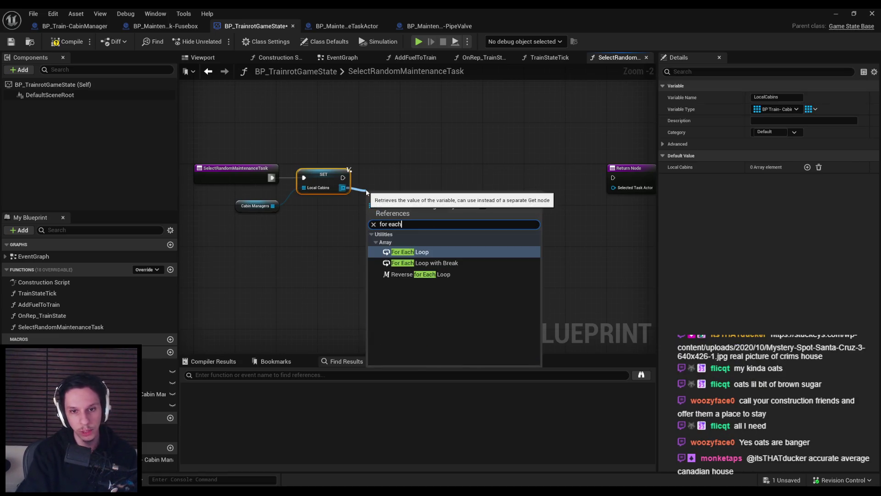
{"action": "left_click", "coordinate": [425, 263]}
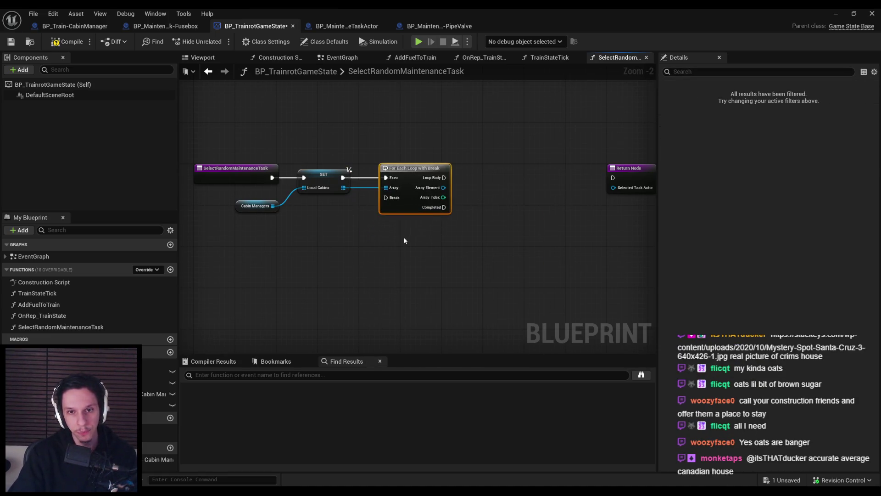
Step: Move the Return Node below the loop and get each cabin element's Maintenance Tasks
{"action": "scroll", "coordinate": [501, 209], "scroll_direction": "down", "scroll_amount": 1}
{"action": "mouse_move", "coordinate": [490, 176]}
{"action": "left_mouse_down"}
{"action": "mouse_move", "coordinate": [461, 274]}
{"action": "mouse_move", "coordinate": [474, 245]}
{"action": "left_mouse_up"}
{"action": "left_click", "coordinate": [415, 216]}
{"action": "scroll", "coordinate": [403, 199], "scroll_direction": "up", "scroll_amount": 1}
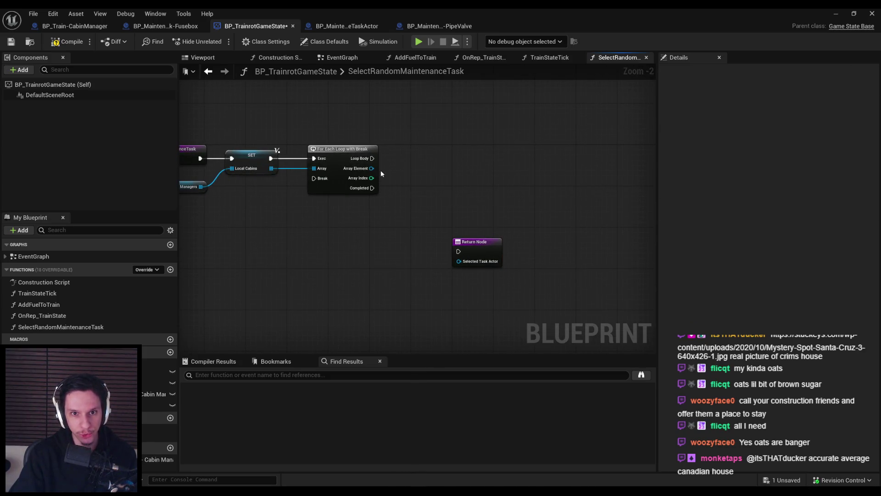
{"action": "left_click_drag", "start_coordinate": [371, 168], "coordinate": [394, 168]}
{"action": "type", "text": "mainte"}
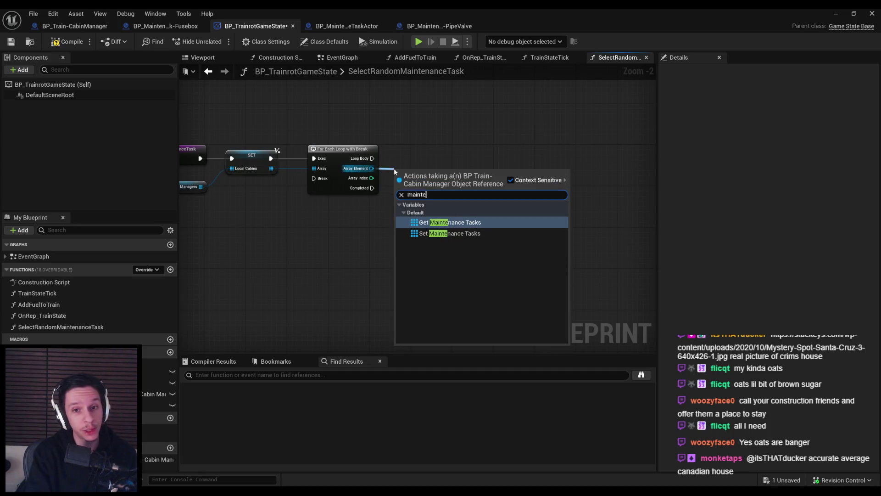
{"action": "key", "text": "Return"}
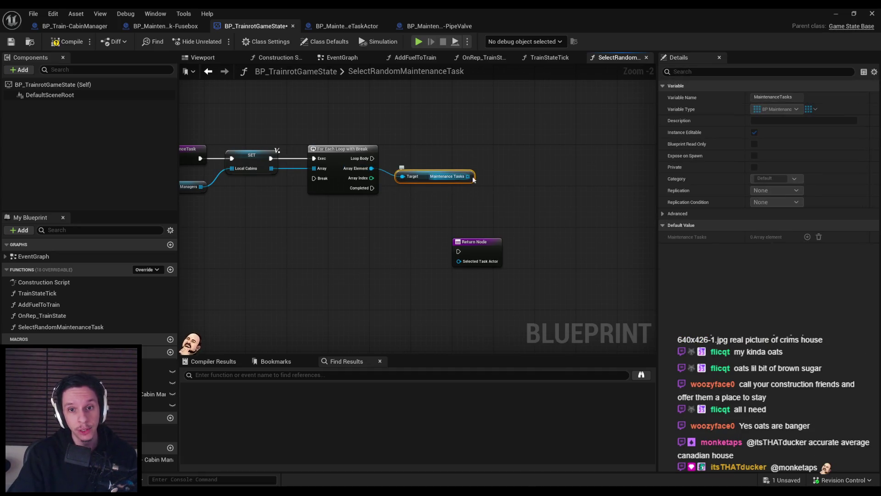
Step: Check the Maintenance Tasks with Is Not Empty and drive a Branch with the result
{"action": "left_click_drag", "start_coordinate": [468, 177], "coordinate": [493, 174]}
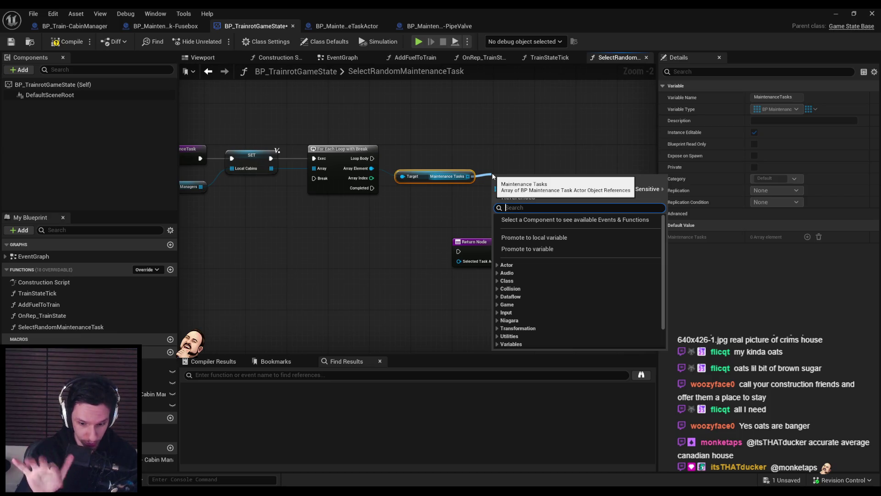
{"action": "type", "text": "empty"}
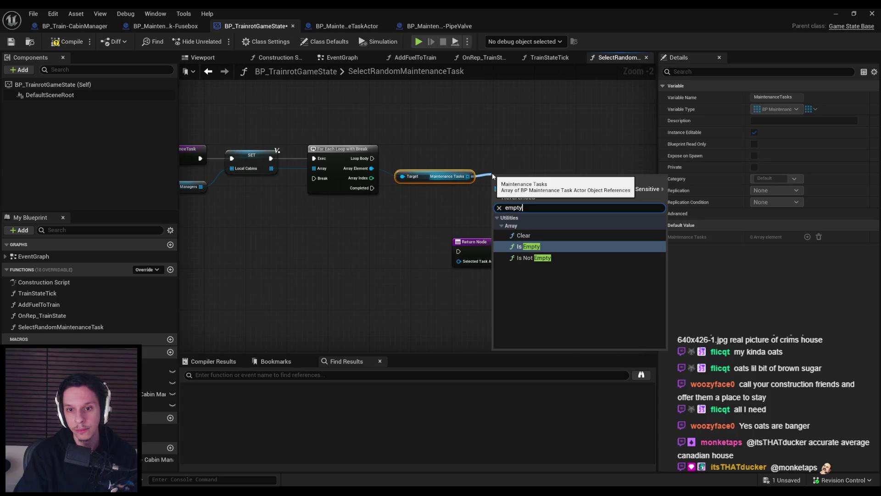
{"action": "key", "text": "Down"}
{"action": "key", "text": "Return"}
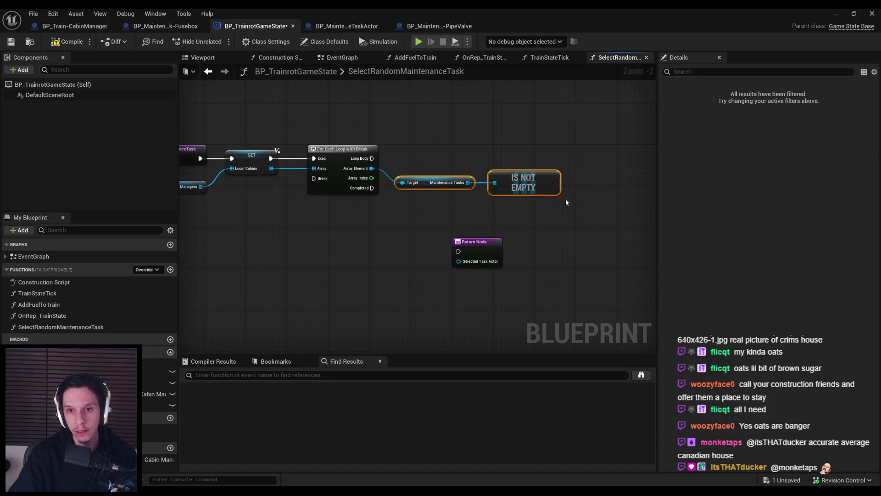
{"action": "left_click_drag", "start_coordinate": [525, 183], "coordinate": [531, 183]}
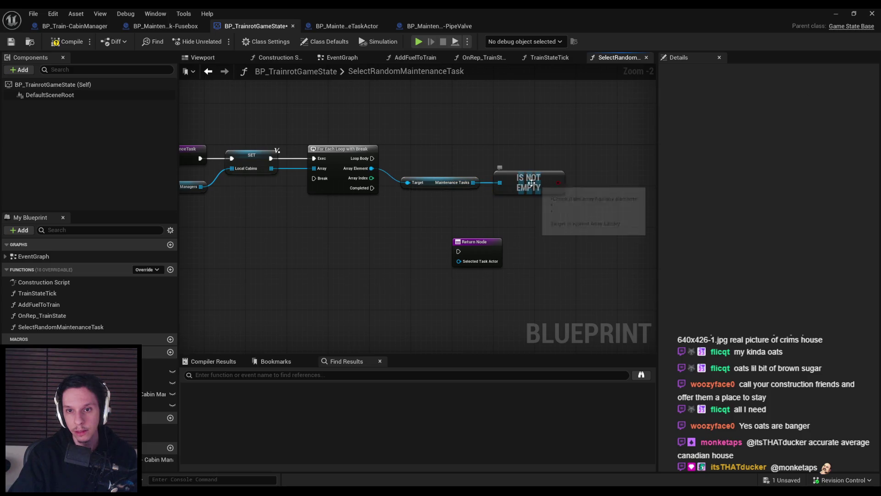
{"action": "mouse_move", "coordinate": [559, 183]}
{"action": "left_mouse_down"}
{"action": "mouse_move", "coordinate": [592, 158]}
{"action": "mouse_move", "coordinate": [374, 158]}
{"action": "left_mouse_up"}
{"action": "type", "text": "branc"}
{"action": "left_click", "coordinate": [624, 217]}
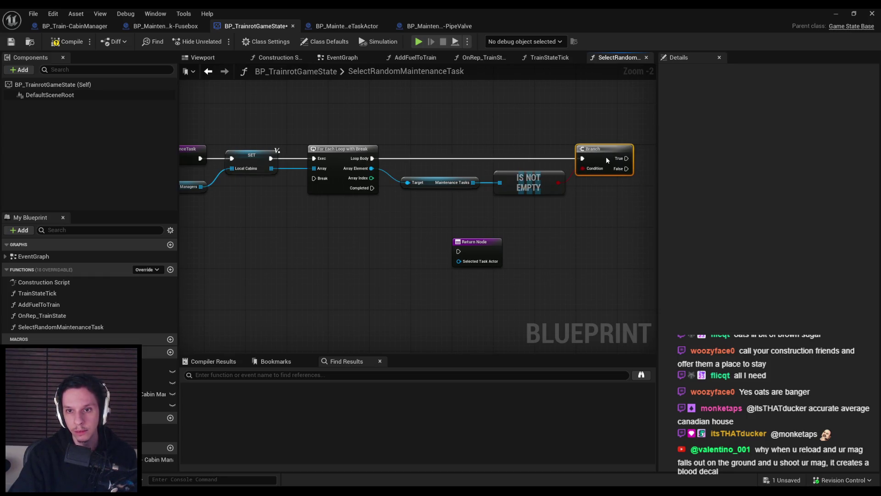
Step: Move the Return Node and Maintenance Tasks getter, then add a For Each Loop over the tasks
{"action": "scroll", "coordinate": [612, 214], "scroll_direction": "down", "scroll_amount": 1}
{"action": "left_click_drag", "start_coordinate": [379, 245], "coordinate": [488, 308]}
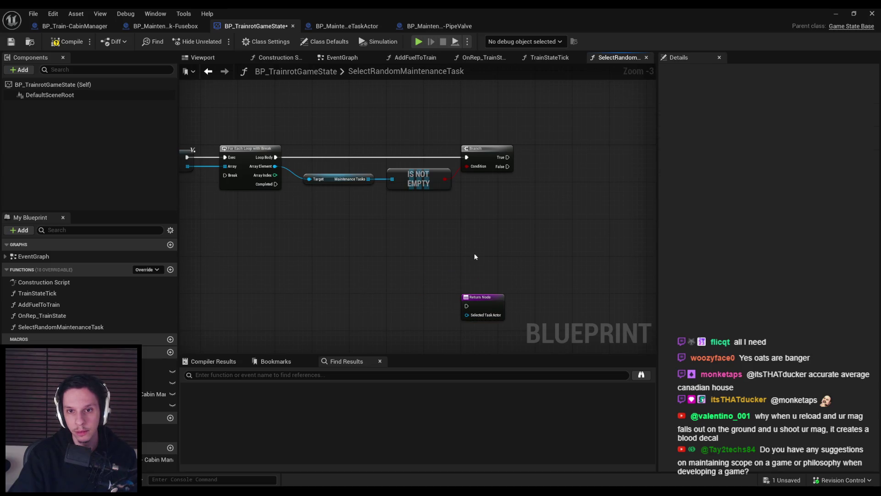
{"action": "mouse_move", "coordinate": [336, 179]}
{"action": "left_mouse_down"}
{"action": "mouse_move", "coordinate": [335, 208]}
{"action": "mouse_move", "coordinate": [481, 213]}
{"action": "mouse_move", "coordinate": [509, 194]}
{"action": "mouse_move", "coordinate": [523, 219]}
{"action": "left_mouse_up"}
{"action": "type", "text": "fi"}
{"action": "key", "text": "BackSpace"}
{"action": "type", "text": "or each"}
{"action": "key", "text": "Return"}
Step: Replace the For Each Loop with a Shuffle of the Maintenance Tasks array
{"action": "key", "text": "Delete"}
{"action": "mouse_move", "coordinate": [369, 206]}
{"action": "left_mouse_down"}
{"action": "mouse_move", "coordinate": [467, 206]}
{"action": "mouse_move", "coordinate": [583, 160]}
{"action": "left_mouse_up"}
{"action": "type", "text": "shuffle"}
{"action": "left_click", "coordinate": [448, 259]}
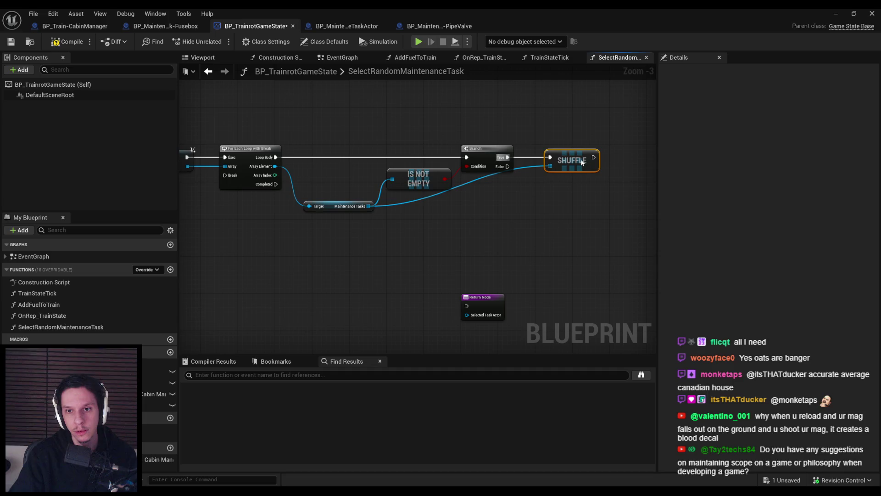
Step: Add a reroute point on the Maintenance Tasks wire, aligned with Shuffle's array input
{"action": "double_click", "coordinate": [418, 200]}
{"action": "left_click_drag", "start_coordinate": [417, 200], "coordinate": [504, 203]}
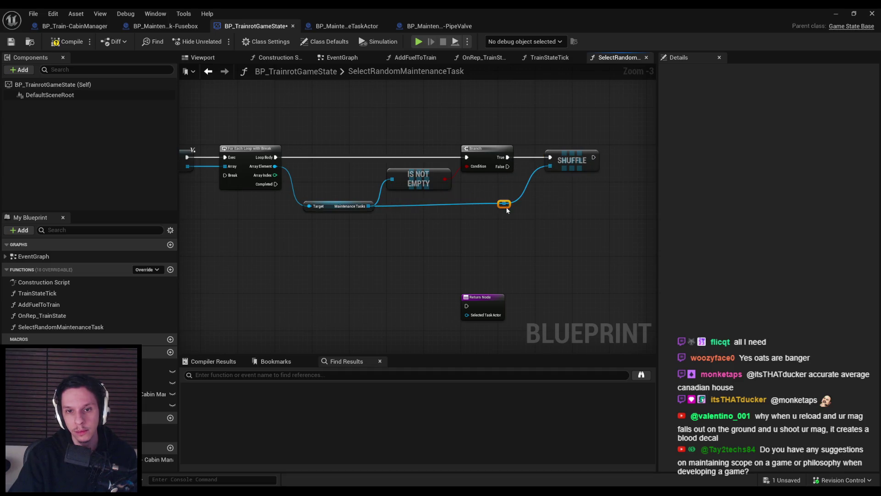
{"action": "left_click_drag", "start_coordinate": [331, 206], "coordinate": [330, 203]}
{"action": "left_click", "coordinate": [512, 226]}
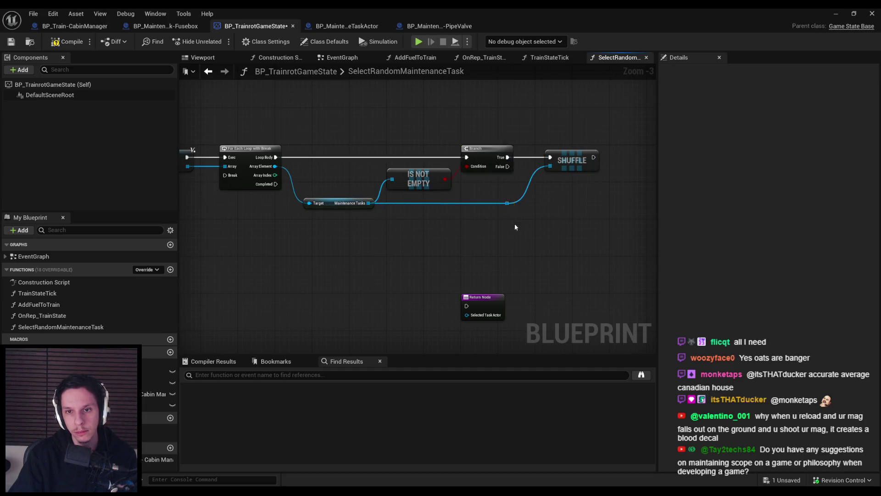
{"action": "left_click_drag", "start_coordinate": [519, 220], "coordinate": [450, 218]}
{"action": "key", "text": "alt+Tab"}
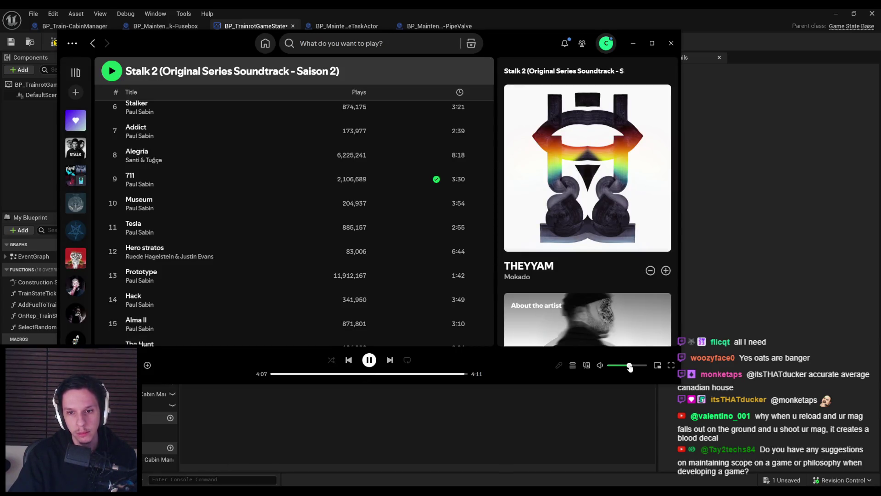
Step: Skip Spotify to the next track, Stromboli, adjust the volume, then show the Trainrot Notion notes
{"action": "left_click", "coordinate": [632, 46]}
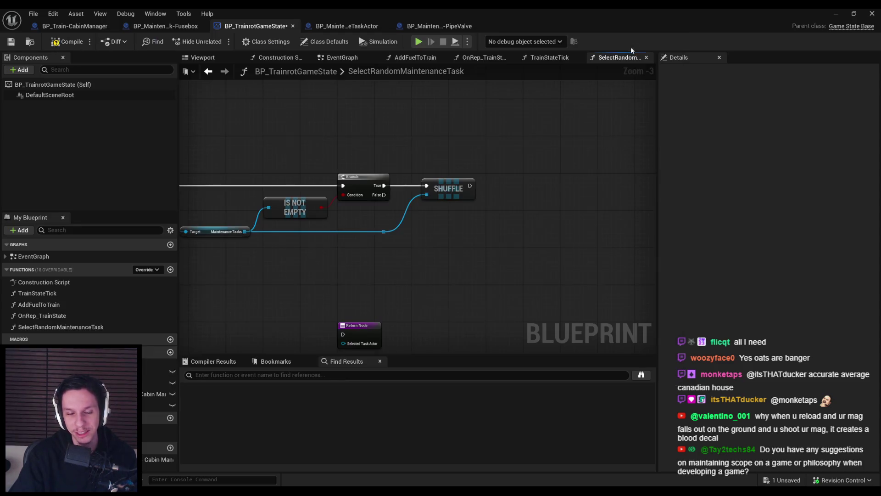
{"action": "key", "text": "alt+Tab"}
{"action": "left_click", "coordinate": [389, 360]}
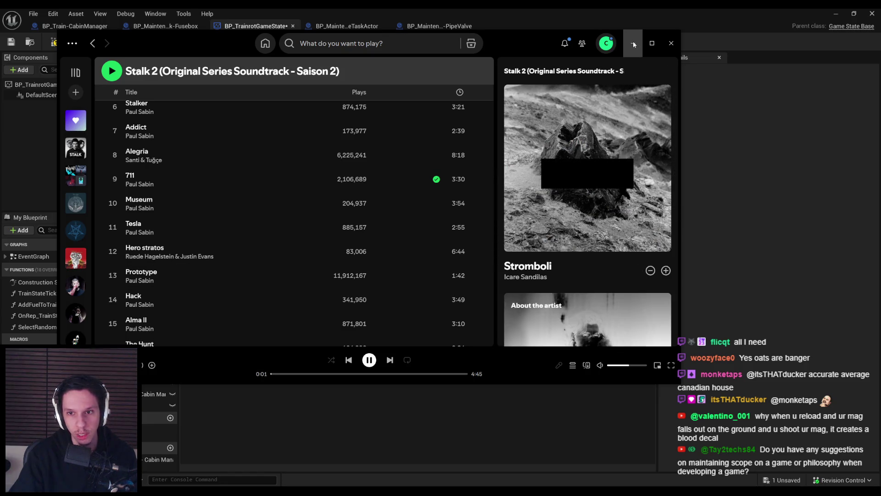
{"action": "left_click", "coordinate": [632, 41]}
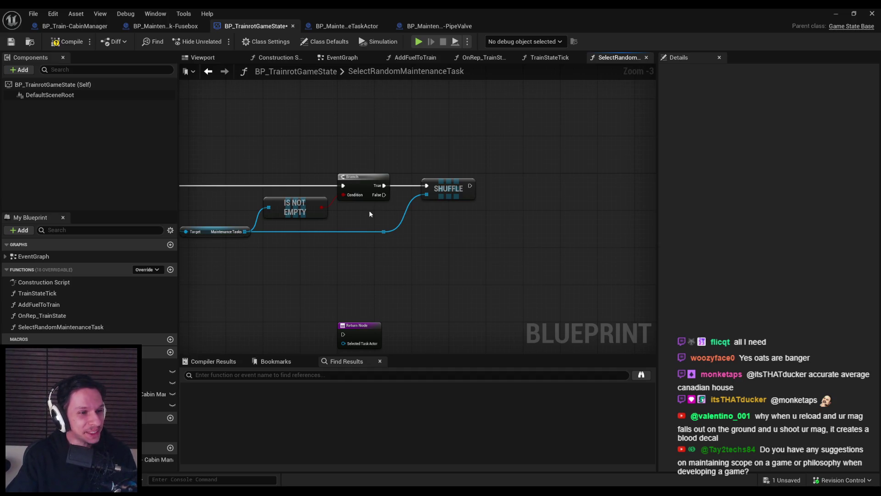
{"action": "key", "text": "alt+Tab"}
{"action": "left_click", "coordinate": [631, 366]}
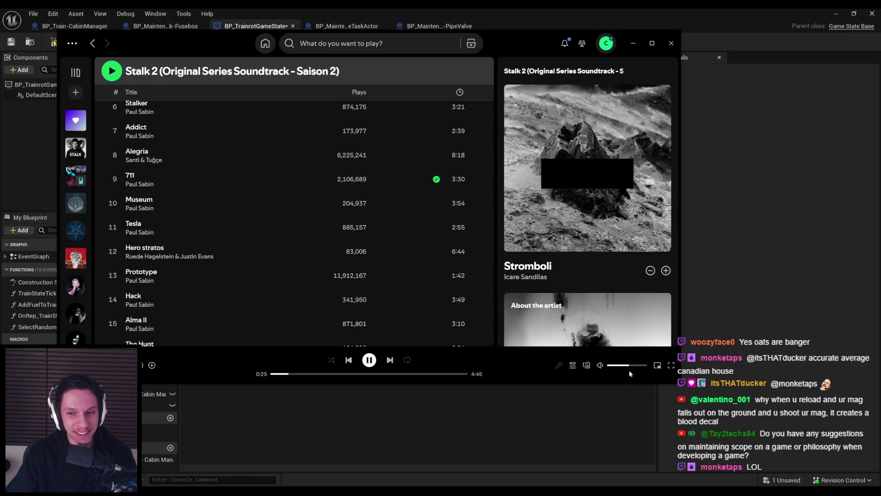
{"action": "key", "text": "alt+Tab"}
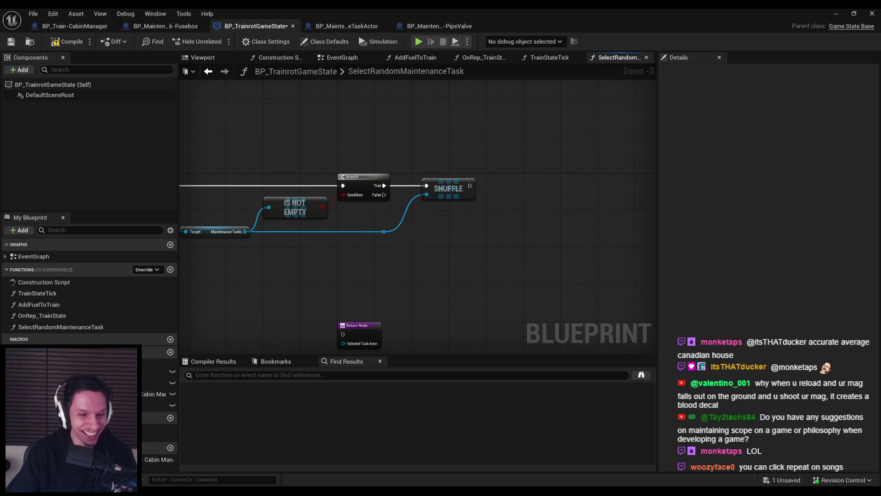
{"action": "key", "text": "alt+Tab"}
Step: In The 1.0 Update, paste a new to-do about dropped mags creating a blood decal when shot
{"action": "mouse_move", "coordinate": [3, 55]}
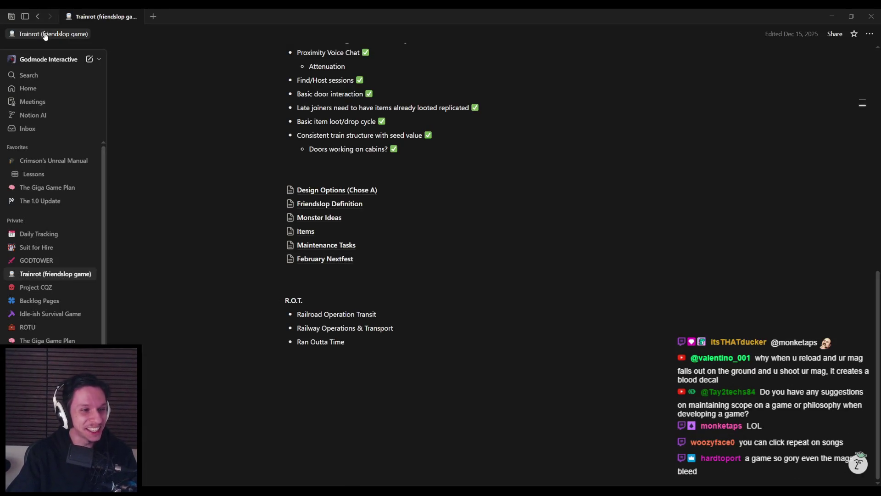
{"action": "left_click", "coordinate": [43, 201]}
{"action": "scroll", "coordinate": [408, 359], "scroll_direction": "down", "scroll_amount": 10}
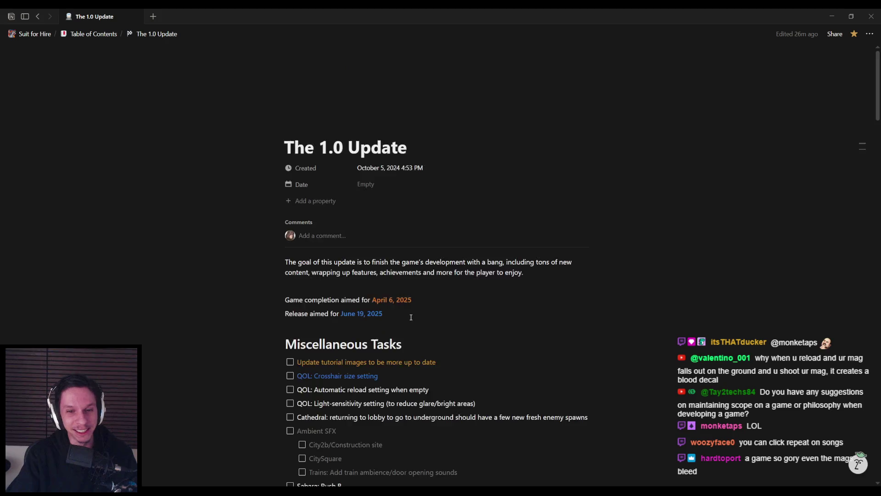
{"action": "scroll", "coordinate": [408, 359], "scroll_direction": "down", "scroll_amount": 15}
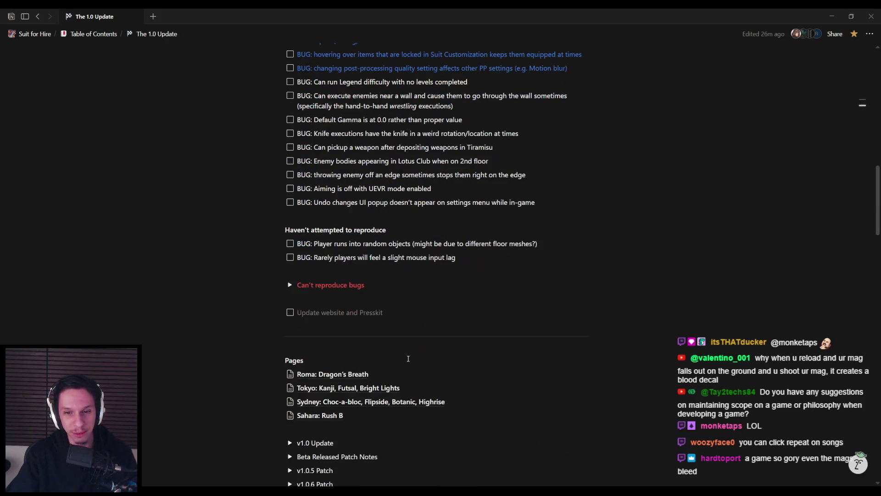
{"action": "scroll", "coordinate": [426, 350], "scroll_direction": "up", "scroll_amount": 3}
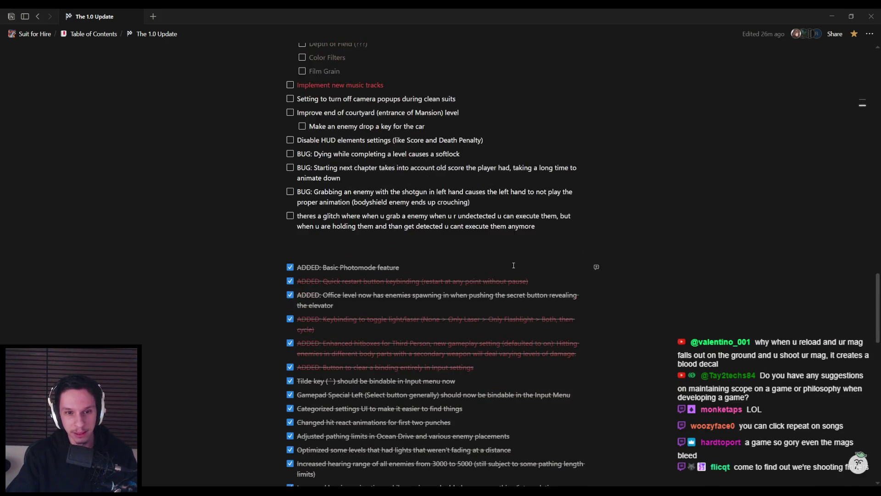
{"action": "key", "text": "Return"}
{"action": "type", "text": "why when u reload and ur mag falls out on the ground and u shoot ur mag, it creates a blood decal"}
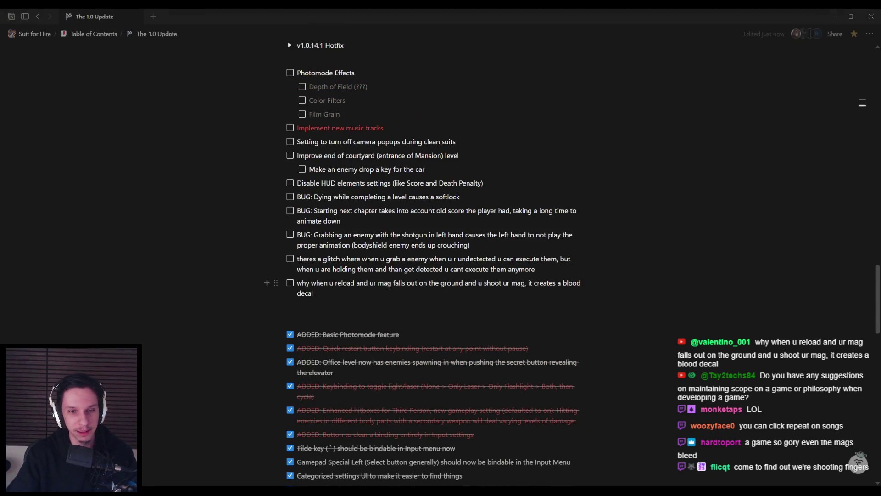
Step: Delete the leading word 'why' from the to-do and return to the Unreal editor
{"action": "scroll", "coordinate": [380, 369], "scroll_direction": "up", "scroll_amount": 2}
{"action": "double_click", "coordinate": [307, 369]}
{"action": "key", "text": "BackSpace"}
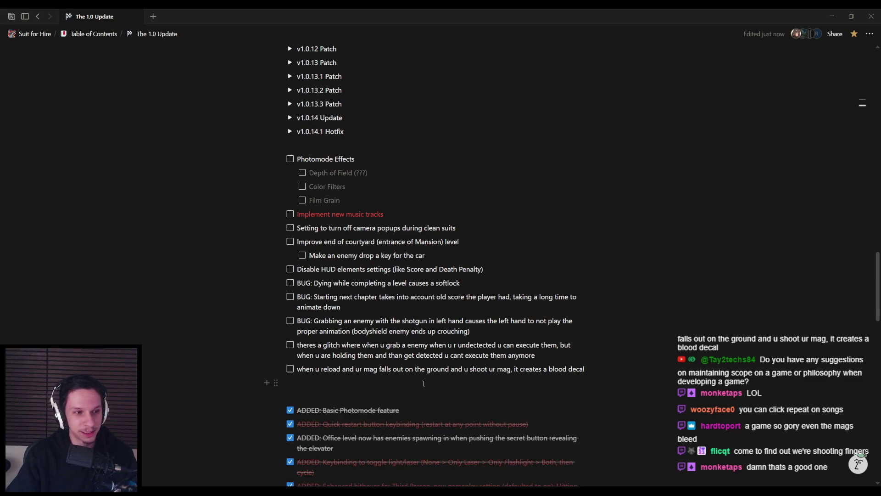
{"action": "key", "text": "ctrl+["}
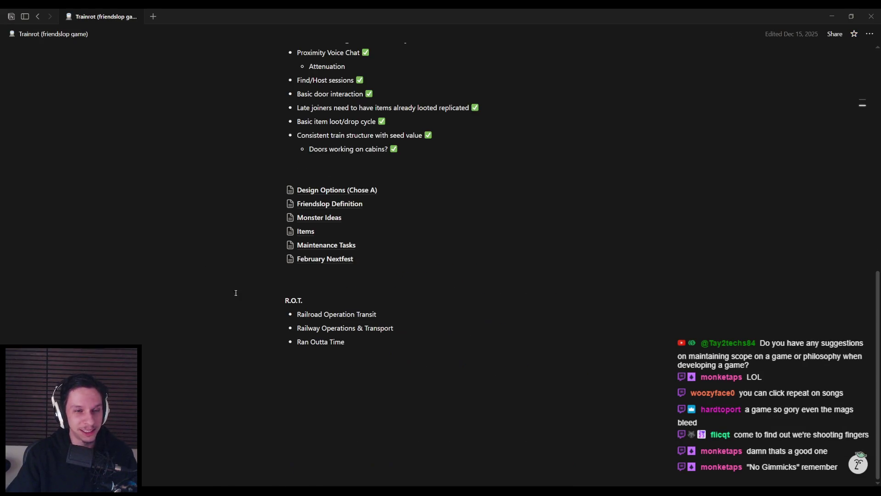
{"action": "key", "text": "alt+Tab"}
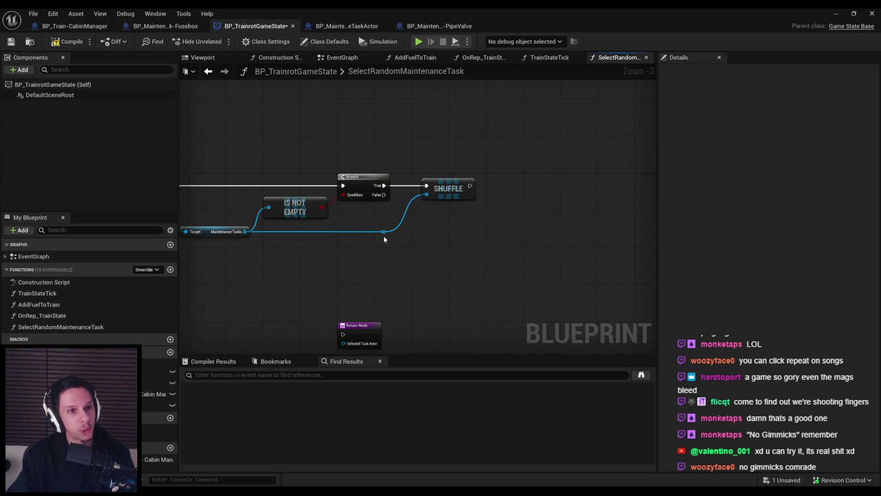
Step: Save BP_TrainrotGameState, then lower the Spotify volume slightly and minimize it
{"action": "left_click", "coordinate": [14, 41]}
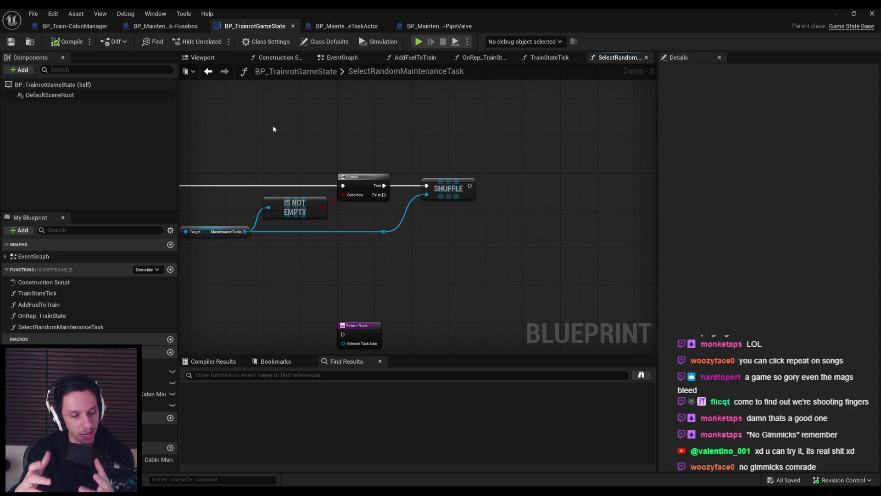
{"action": "key", "text": "alt+Tab"}
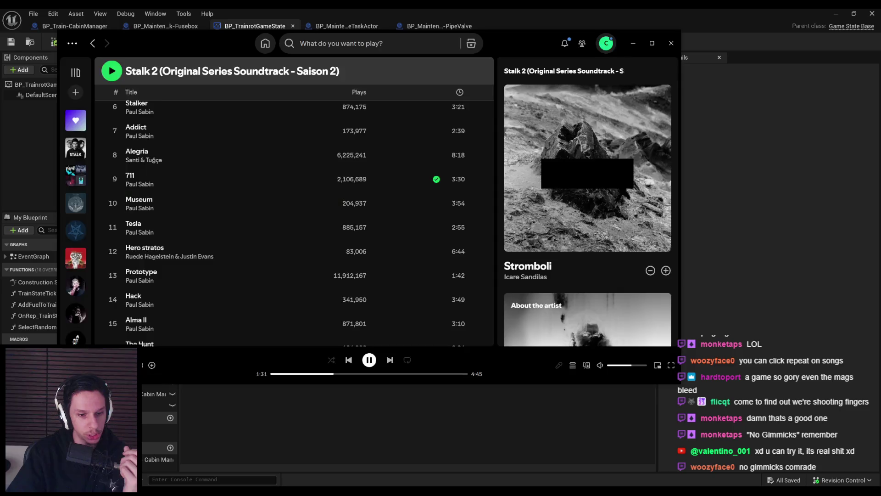
{"action": "left_click_drag", "start_coordinate": [634, 366], "coordinate": [629, 368]}
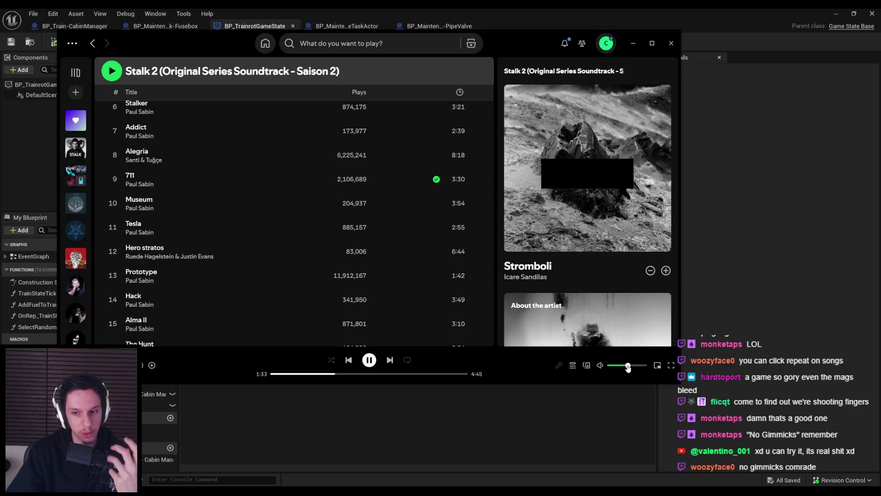
{"action": "left_click", "coordinate": [634, 43]}
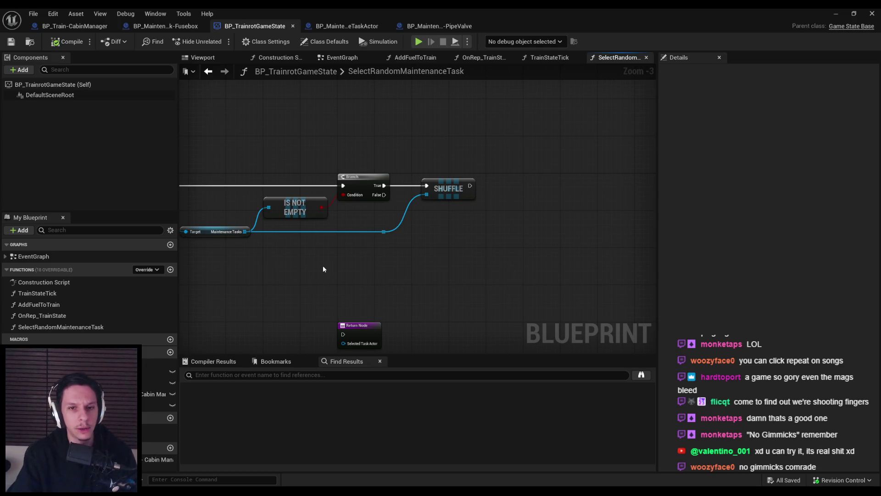
Step: Recentre on the Branch and Shuffle nodes, adjust the Maintenance Tasks getter and reroute, and save
{"action": "scroll", "coordinate": [381, 249], "scroll_direction": "up", "scroll_amount": 1}
{"action": "mouse_move", "coordinate": [381, 249]}
{"action": "left_mouse_down"}
{"action": "mouse_move", "coordinate": [453, 260]}
{"action": "mouse_move", "coordinate": [438, 227]}
{"action": "mouse_move", "coordinate": [396, 220]}
{"action": "left_mouse_up"}
{"action": "scroll", "coordinate": [438, 227], "scroll_direction": "up", "scroll_amount": 2}
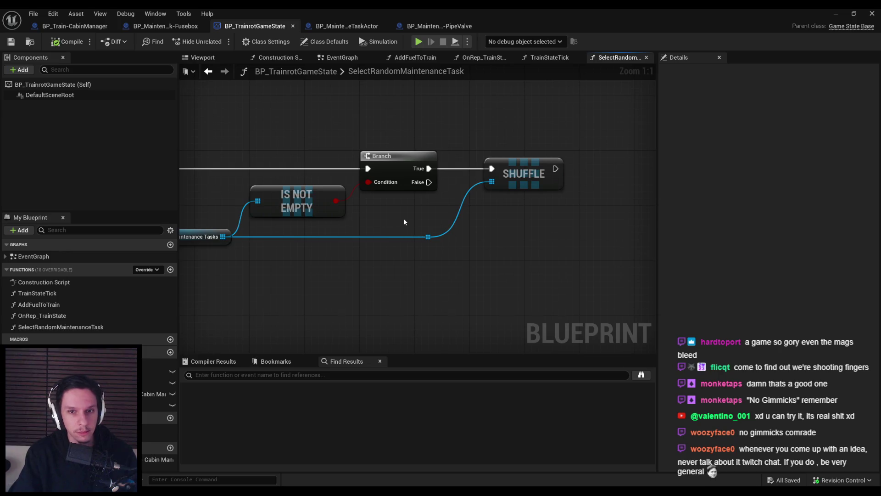
{"action": "scroll", "coordinate": [413, 203], "scroll_direction": "down", "scroll_amount": 1}
{"action": "left_click_drag", "start_coordinate": [400, 197], "coordinate": [464, 219]}
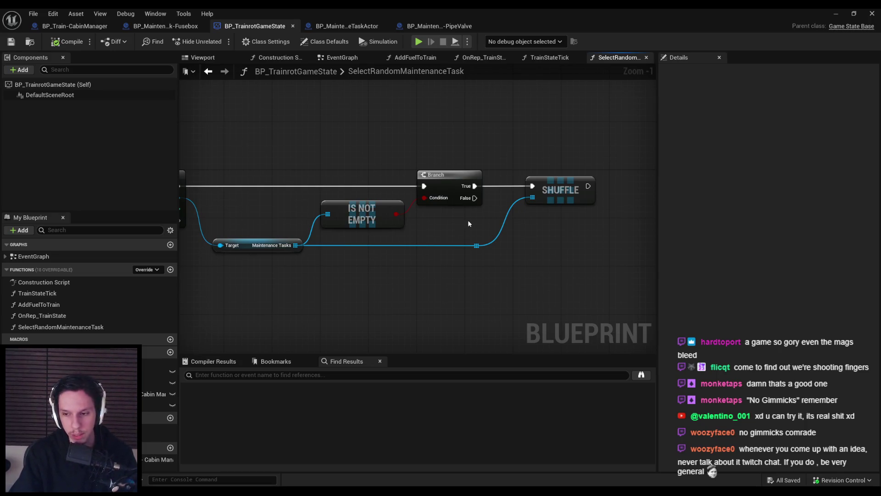
{"action": "left_click_drag", "start_coordinate": [488, 281], "coordinate": [298, 250]}
{"action": "left_click", "coordinate": [420, 274]}
{"action": "left_click", "coordinate": [11, 41]}
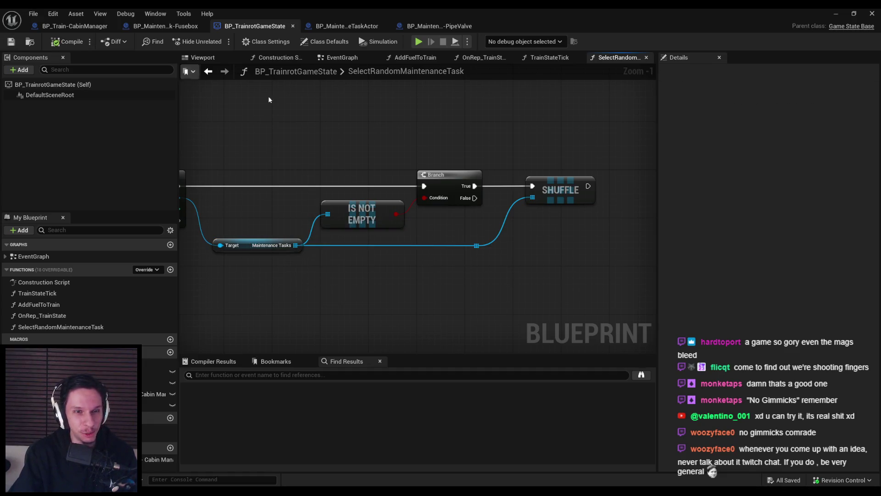
{"action": "scroll", "coordinate": [457, 228], "scroll_direction": "up", "scroll_amount": 1}
{"action": "scroll", "coordinate": [457, 228], "scroll_direction": "down", "scroll_amount": 2}
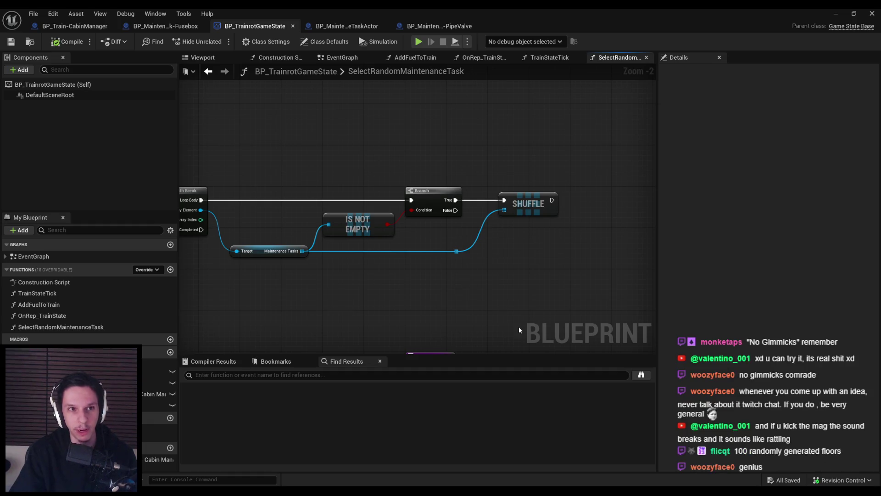
{"action": "scroll", "coordinate": [489, 248], "scroll_direction": "up", "scroll_amount": 1}
{"action": "scroll", "coordinate": [475, 235], "scroll_direction": "down", "scroll_amount": 1}
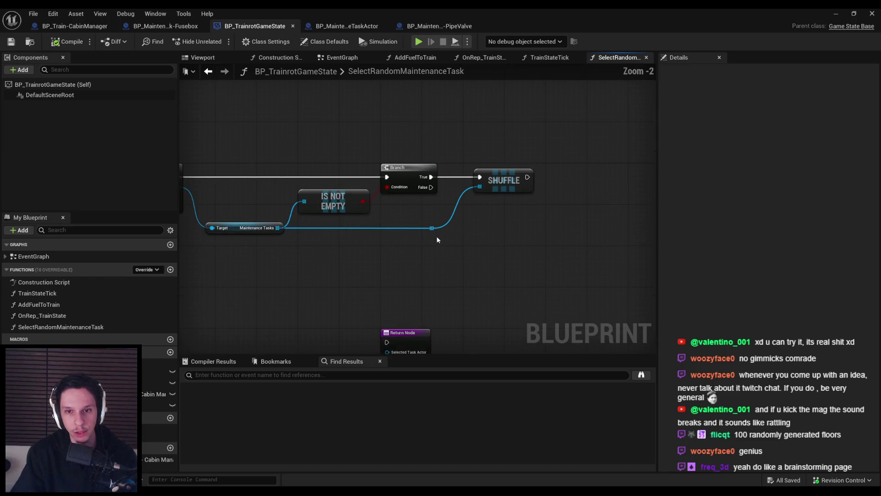
Step: Add a For Each Loop over the Maintenance Tasks array, straightening its array wire with a reroute point
{"action": "mouse_move", "coordinate": [431, 229]}
{"action": "left_mouse_down"}
{"action": "mouse_move", "coordinate": [513, 231]}
{"action": "mouse_move", "coordinate": [569, 178]}
{"action": "left_mouse_up"}
{"action": "type", "text": "for"}
{"action": "key", "text": "Return"}
{"action": "double_click", "coordinate": [487, 213]}
{"action": "left_click_drag", "start_coordinate": [489, 216], "coordinate": [528, 229]}
Step: Compile and save the SelectRandomMaintenanceTask Blueprint
{"action": "left_click", "coordinate": [343, 173]}
{"action": "key", "text": "F7"}
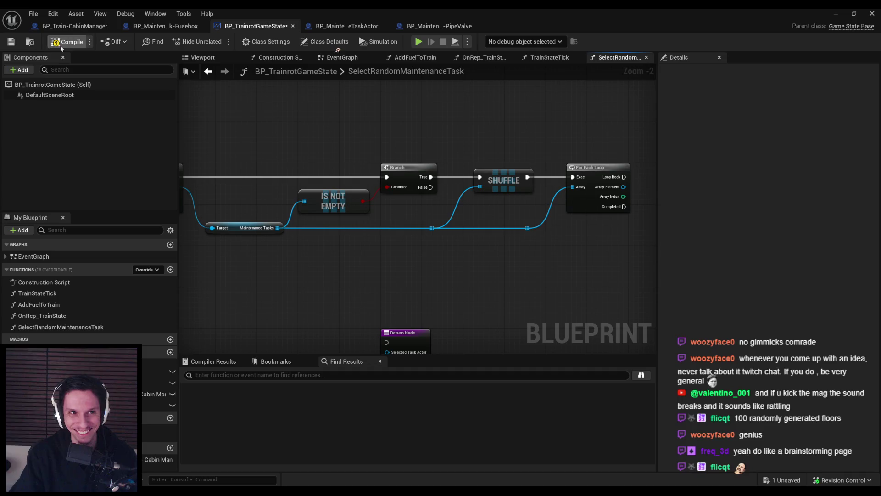
{"action": "scroll", "coordinate": [332, 134], "scroll_direction": "down", "scroll_amount": 1}
{"action": "left_click_drag", "start_coordinate": [333, 134], "coordinate": [327, 135]}
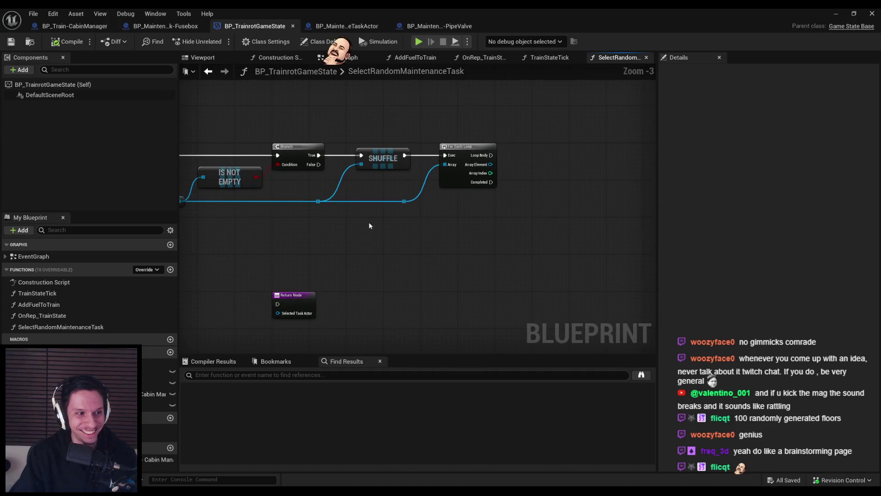